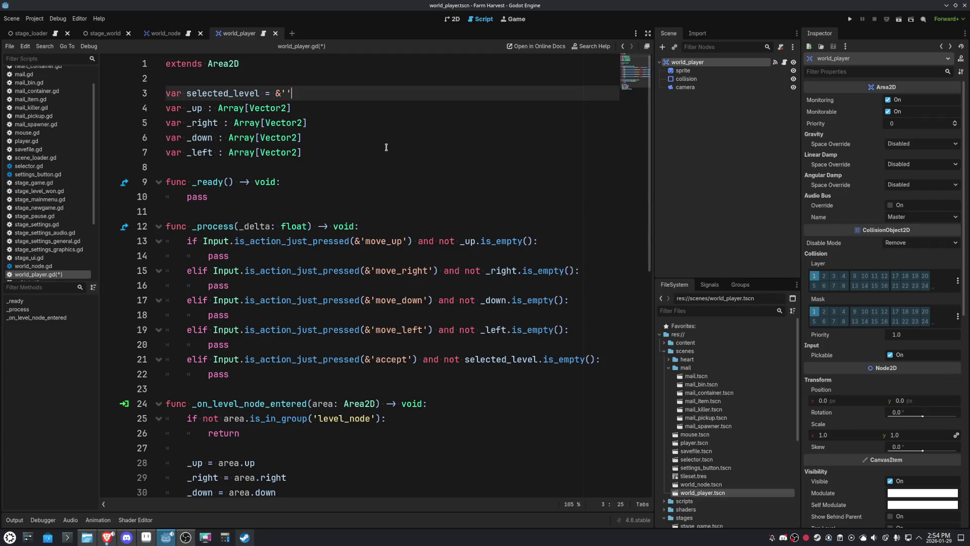
# Make line 32 store the whole area instead of area.name
pyautogui.scroll(-2, 386, 442)
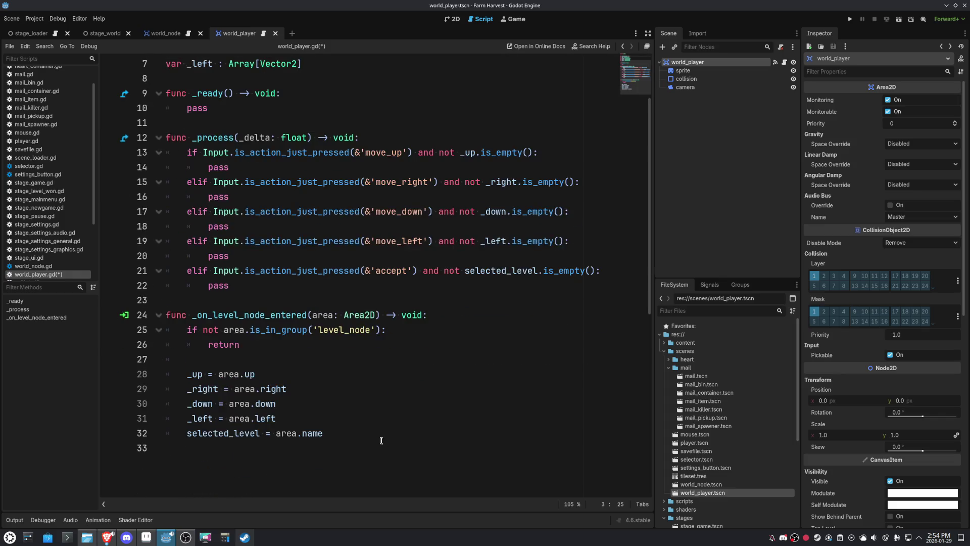
pyautogui.doubleClick(325, 316)
pyautogui.moveTo(323, 433); pyautogui.dragTo(279, 433)
pyautogui.write('rea')
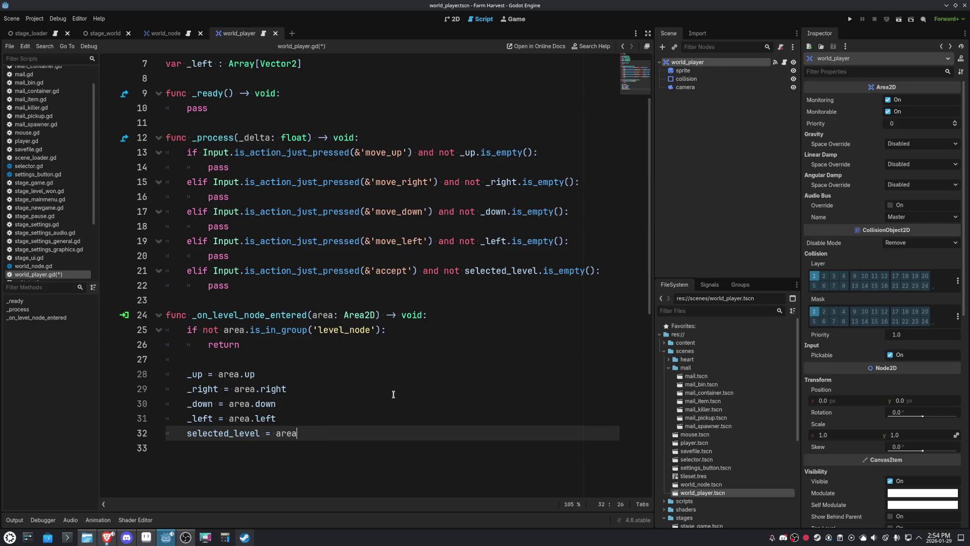
# Rename the line 3 variable to _selected_level and initialize it to null
pyautogui.scroll(2, 381, 323)
pyautogui.moveTo(266, 94); pyautogui.dragTo(305, 94)
pyautogui.press('BackSpace')
pyautogui.write('= null')
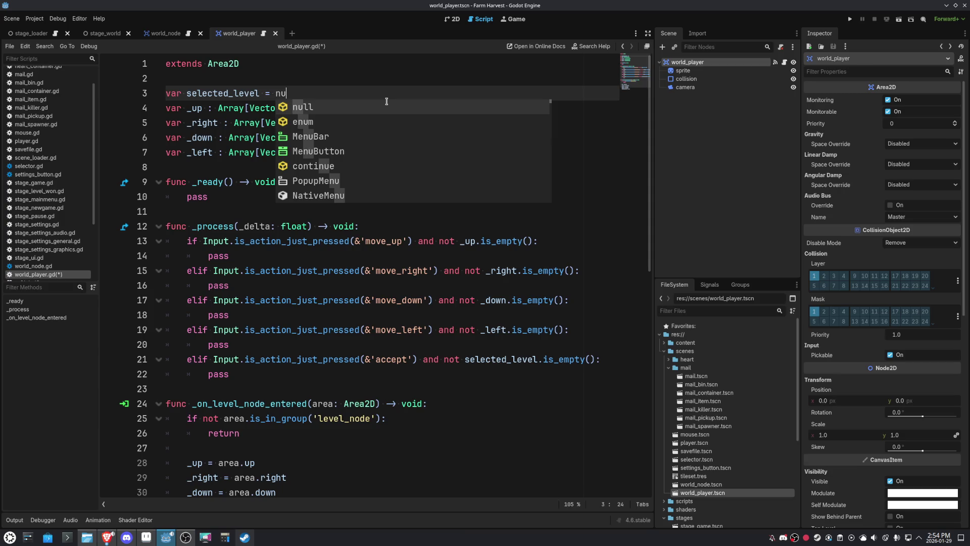
pyautogui.click(324, 149)
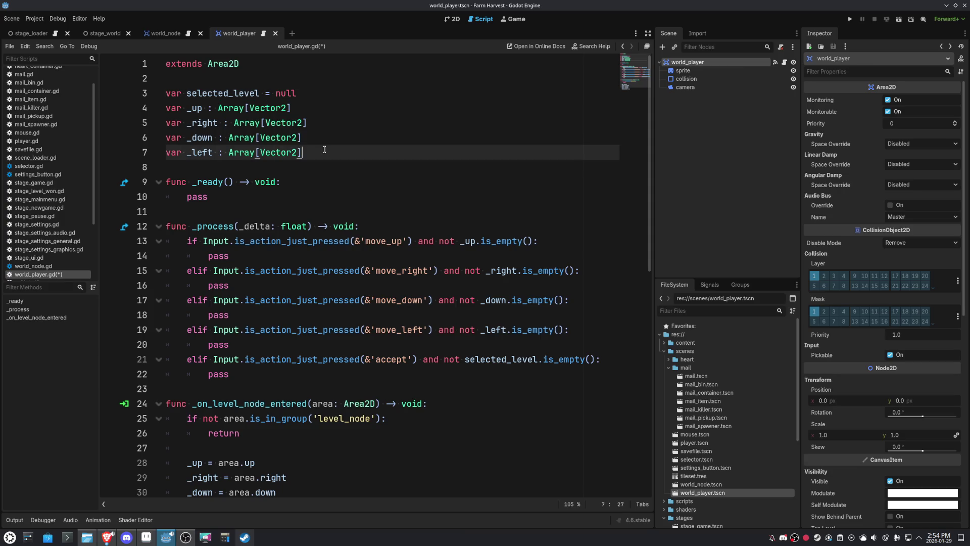
pyautogui.click(188, 94)
pyautogui.write('_')
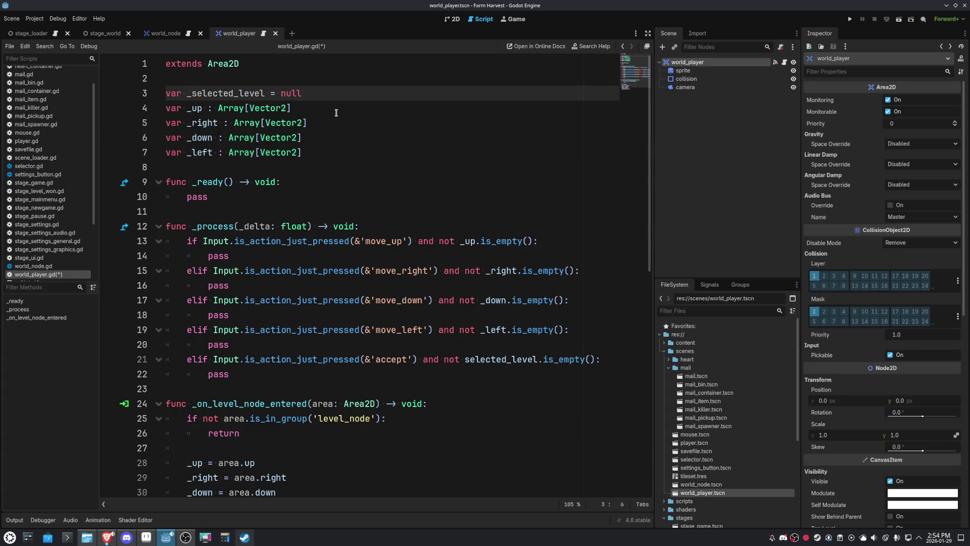
pyautogui.hotkey('ctrl', 'd')
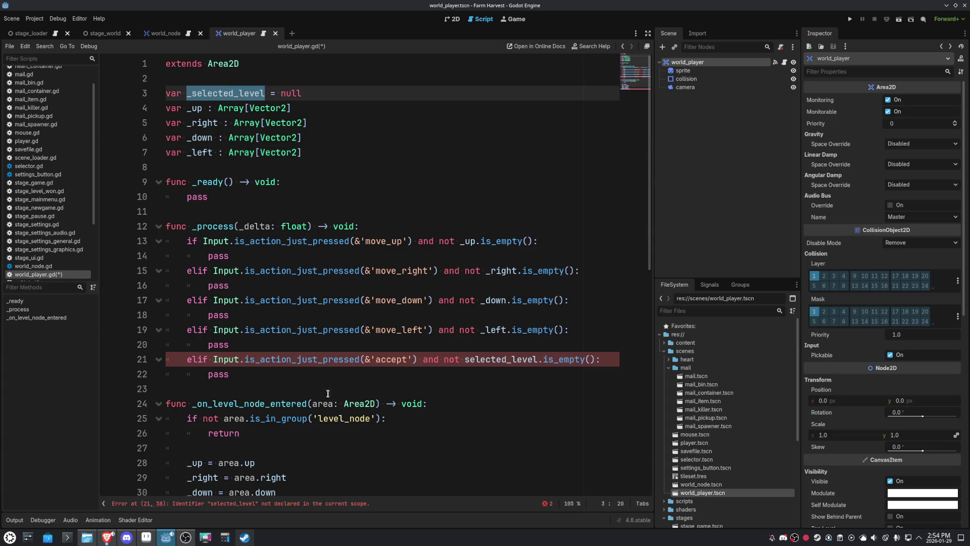
# Change line 21's check to is_instance_valid(_selected_level) and save the script
pyautogui.doubleClick(503, 359)
pyautogui.write('_selected_level')
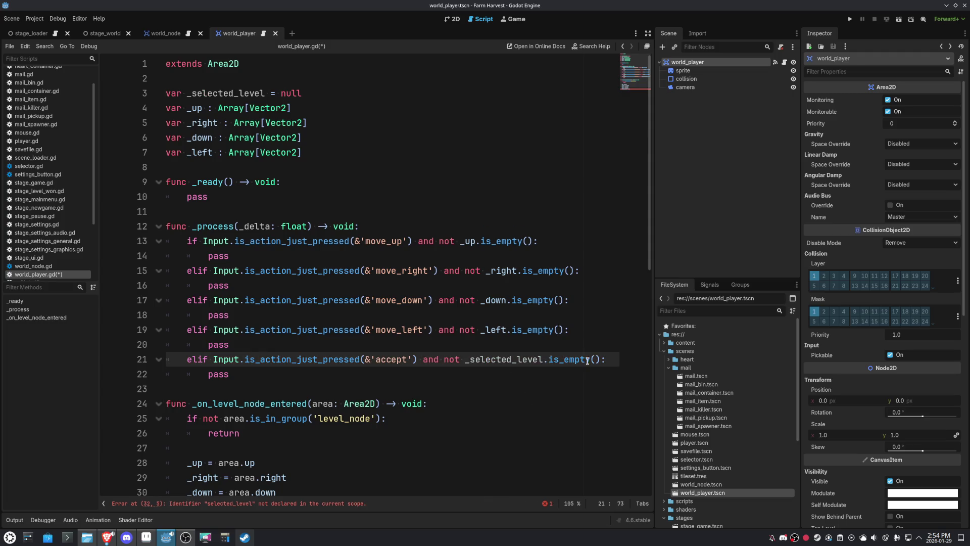
pyautogui.moveTo(598, 360); pyautogui.dragTo(443, 360)
pyautogui.write('is_in')
pyautogui.write('st')
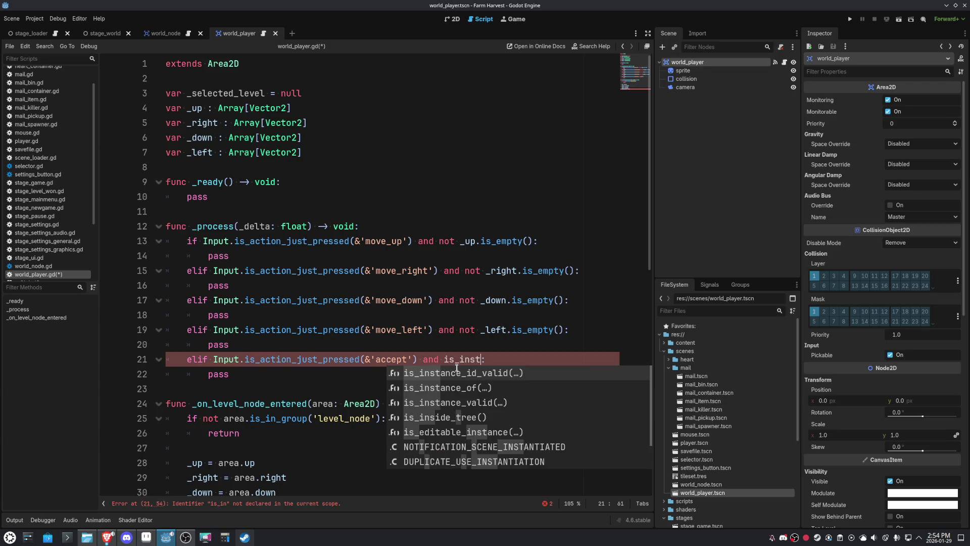
pyautogui.press('Down')
pyautogui.press('Down')
pyautogui.press('Return')
pyautogui.write('_selected_level')
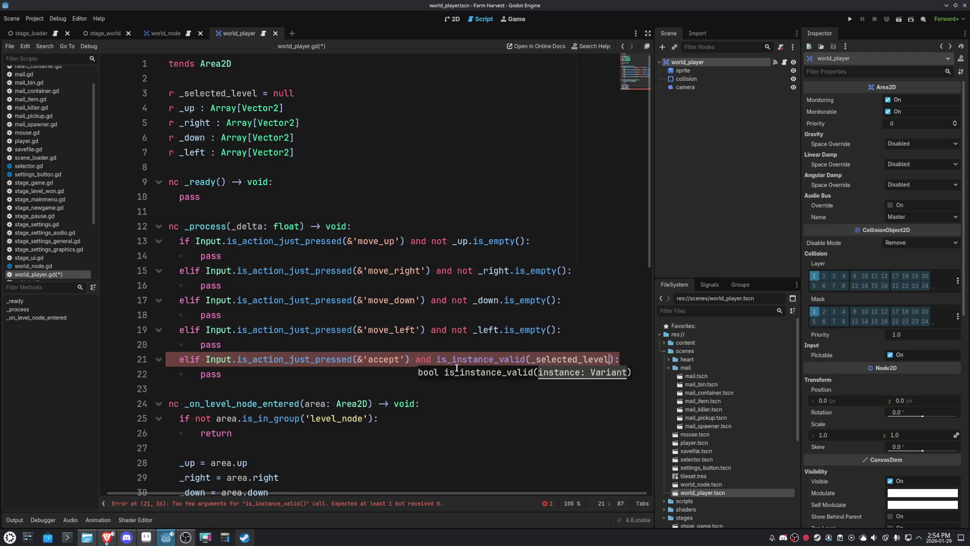
pyautogui.click(499, 437)
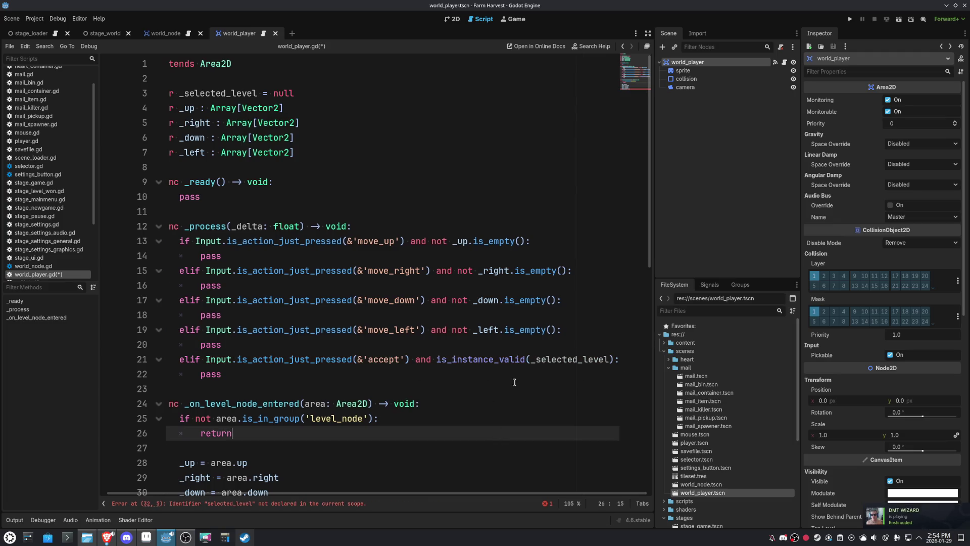
pyautogui.click(509, 397)
pyautogui.hotkey('ctrl', 's')
# Scroll through the script and widen the script editing area
pyautogui.scroll(-1, 509, 398)
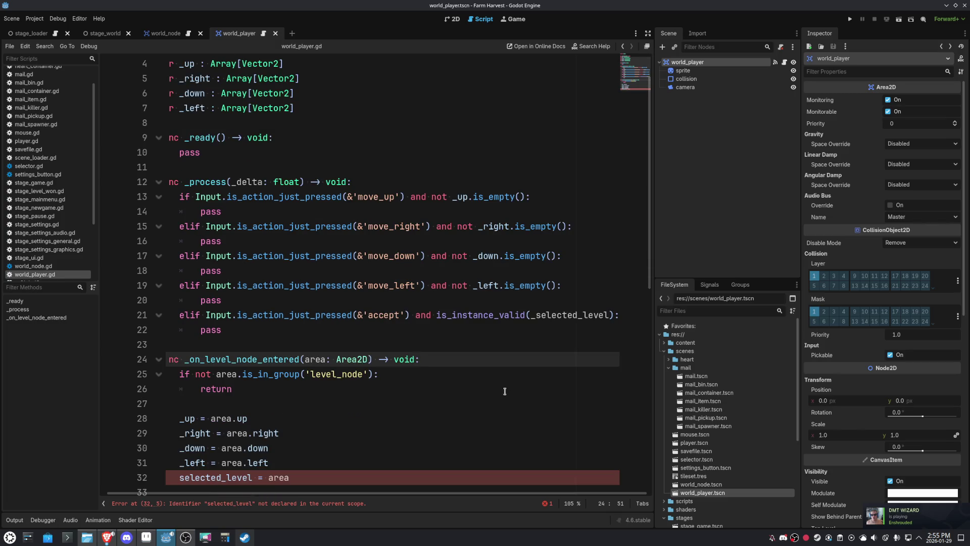
pyautogui.scroll(-1, 504, 390)
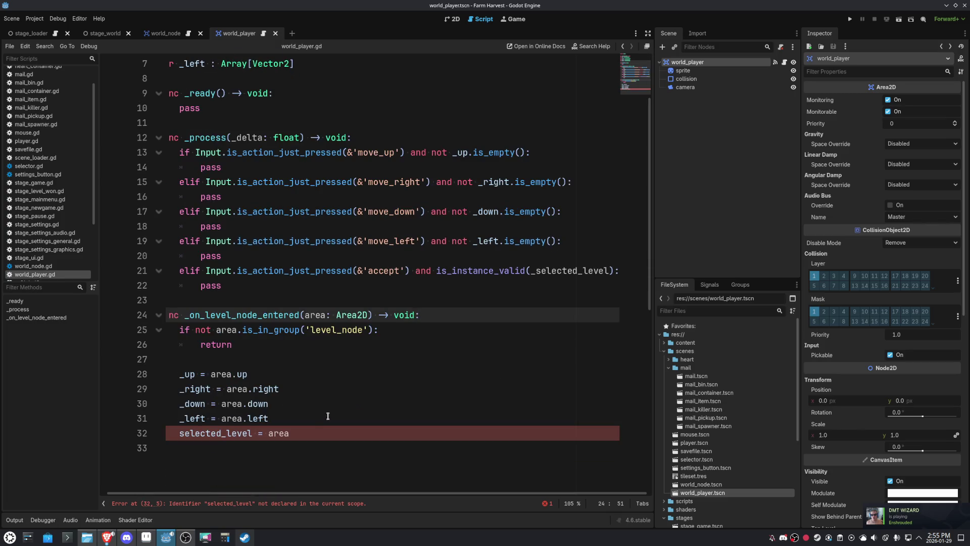
pyautogui.scroll(2, 328, 422)
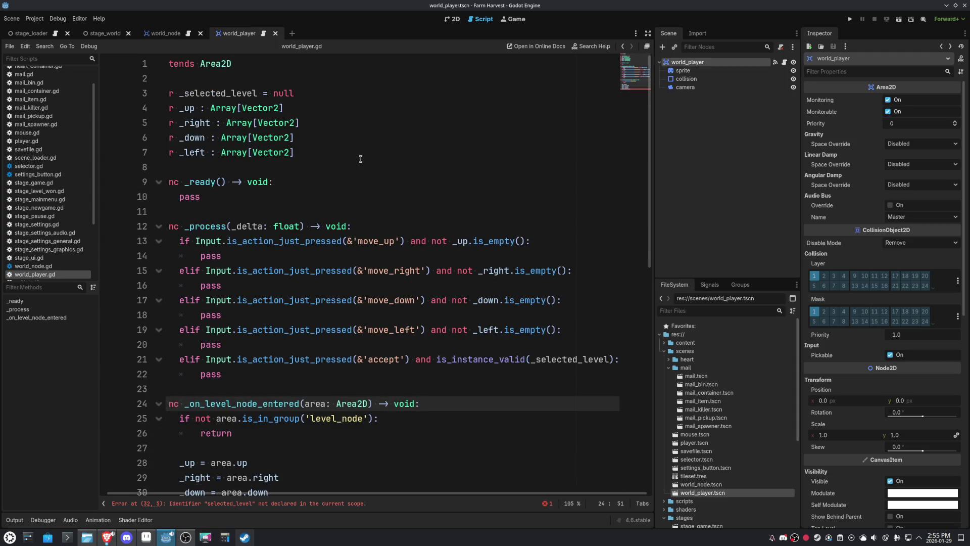
pyautogui.click(220, 211)
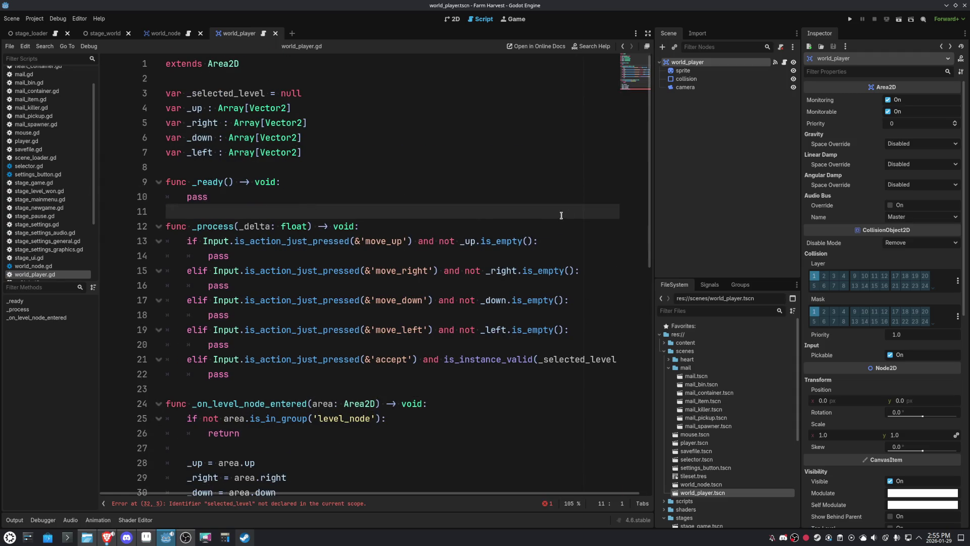
pyautogui.moveTo(652, 222); pyautogui.dragTo(681, 223)
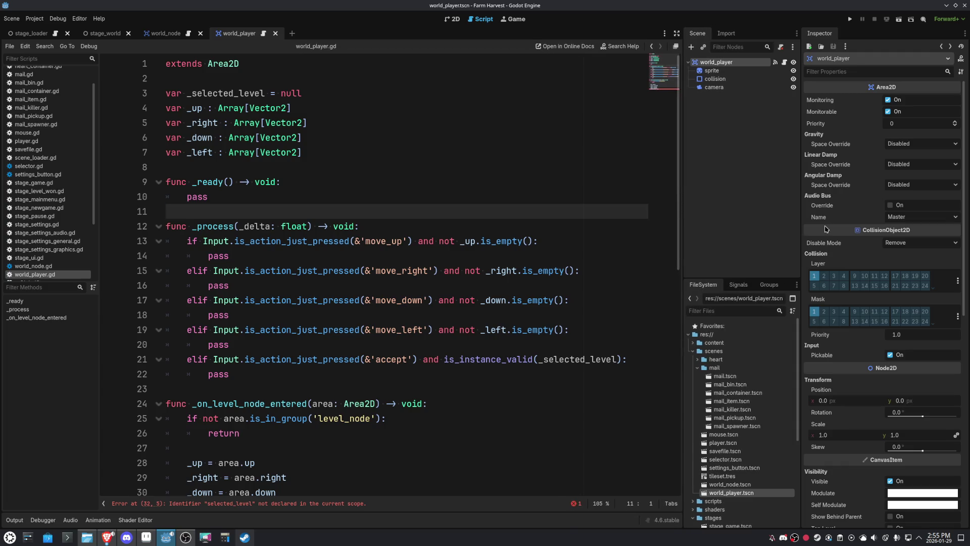
# Rebalance the side panels and prefix line 32's selected_level with an underscore
pyautogui.moveTo(802, 223); pyautogui.dragTo(823, 223)
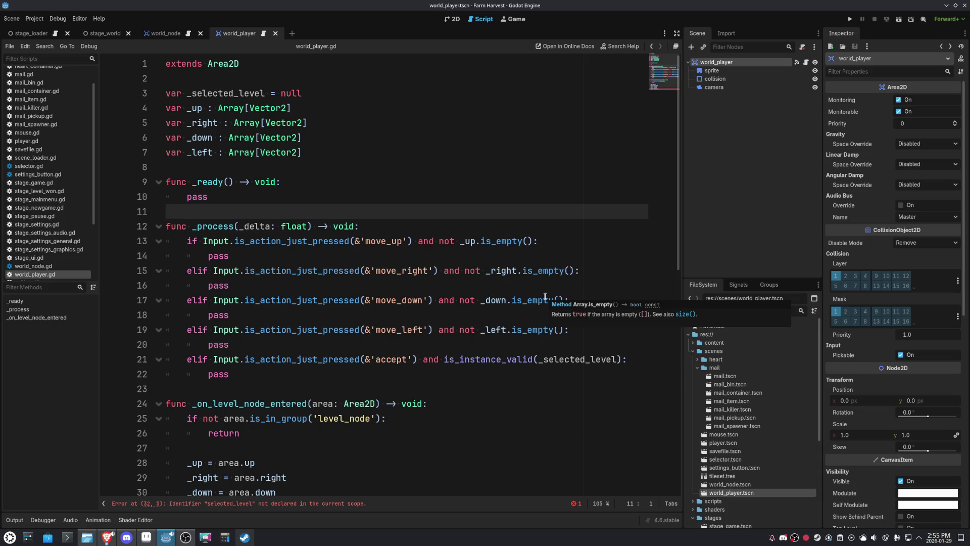
pyautogui.scroll(-2, 455, 400)
pyautogui.click(509, 379)
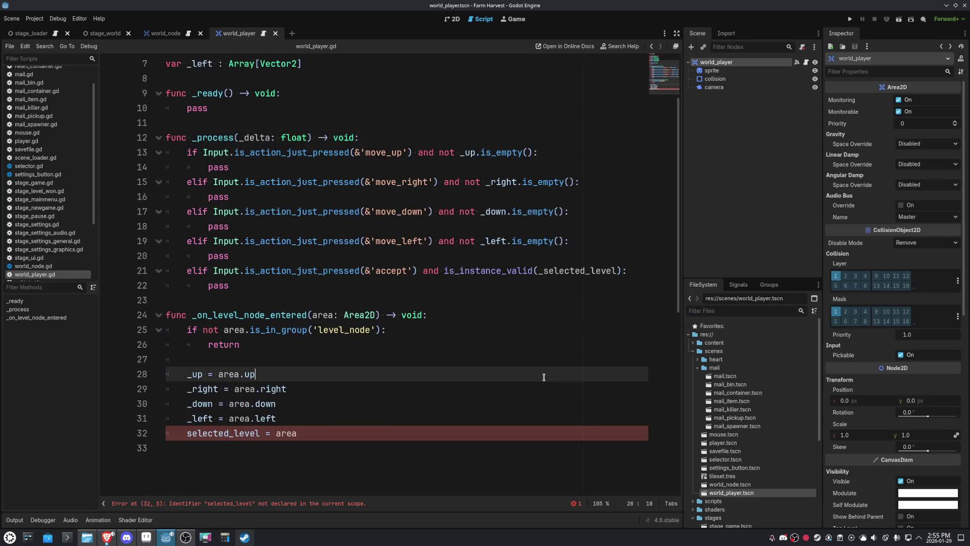
pyautogui.click(191, 432)
pyautogui.write('_')
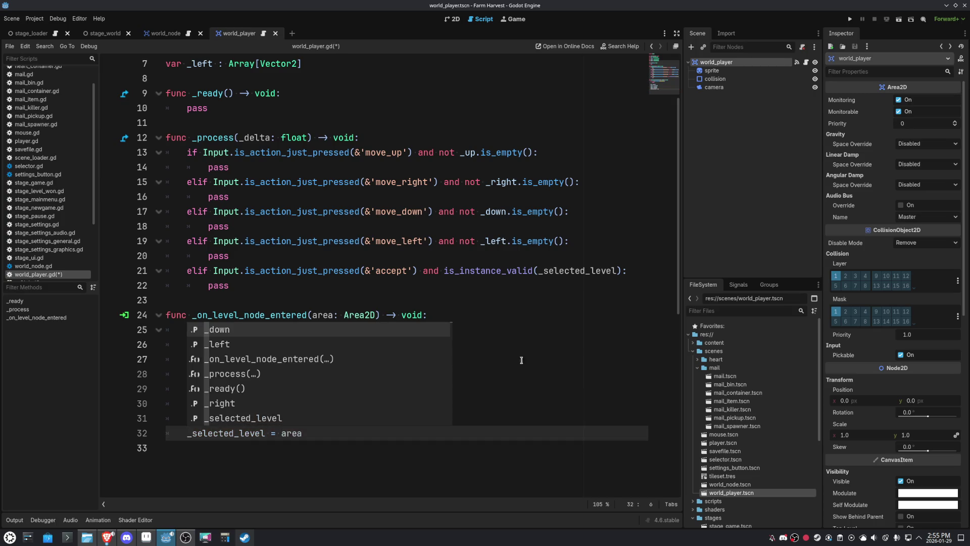
# Show the node's available signals in the Signals tab
pyautogui.click(527, 367)
pyautogui.scroll(2, 508, 374)
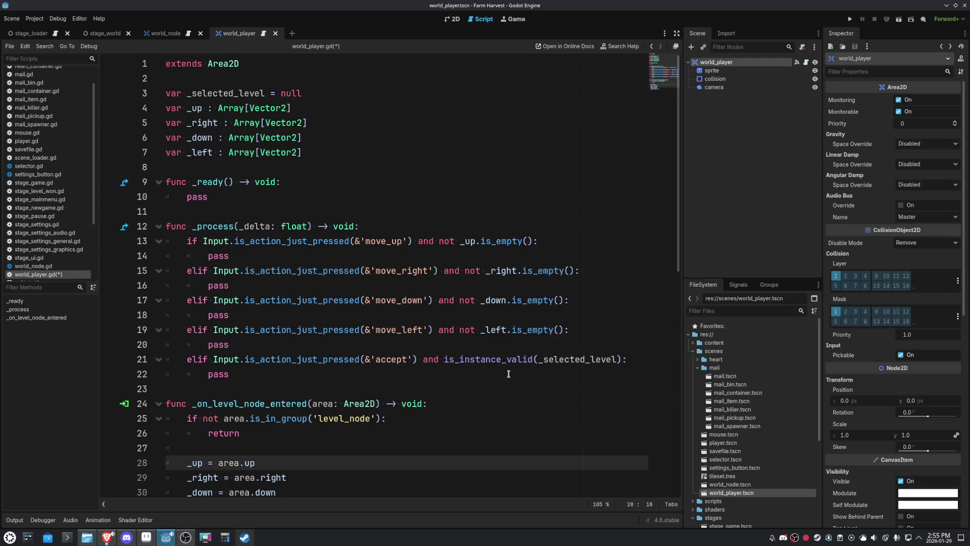
pyautogui.click(467, 154)
pyautogui.click(357, 192)
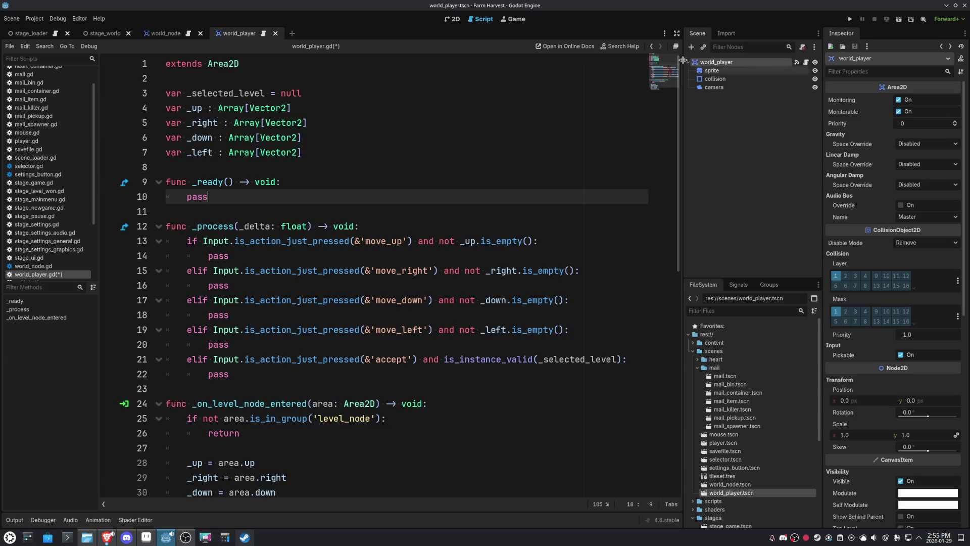
pyautogui.click(738, 285)
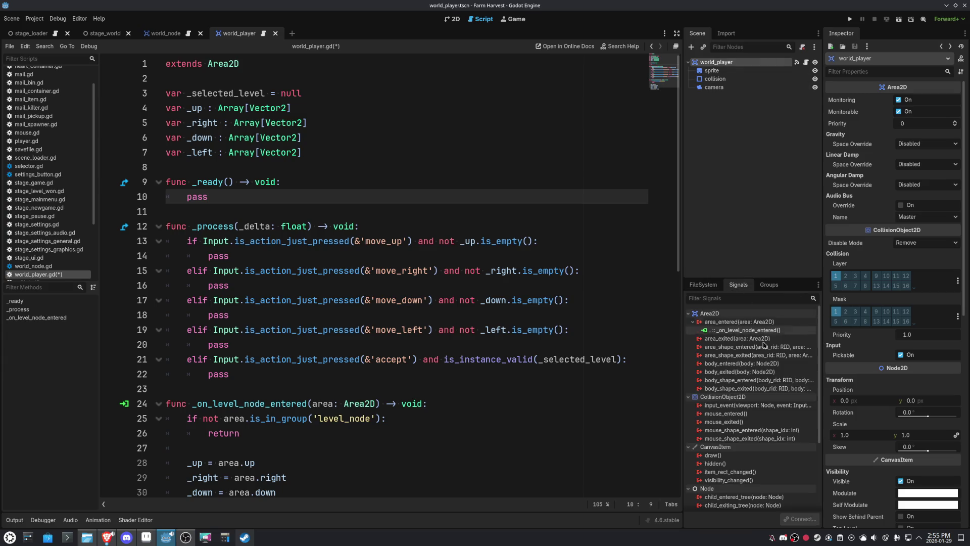
# Connect area_exited to a new receiver method named _on_level_node_exited
pyautogui.doubleClick(737, 338)
pyautogui.click(433, 325)
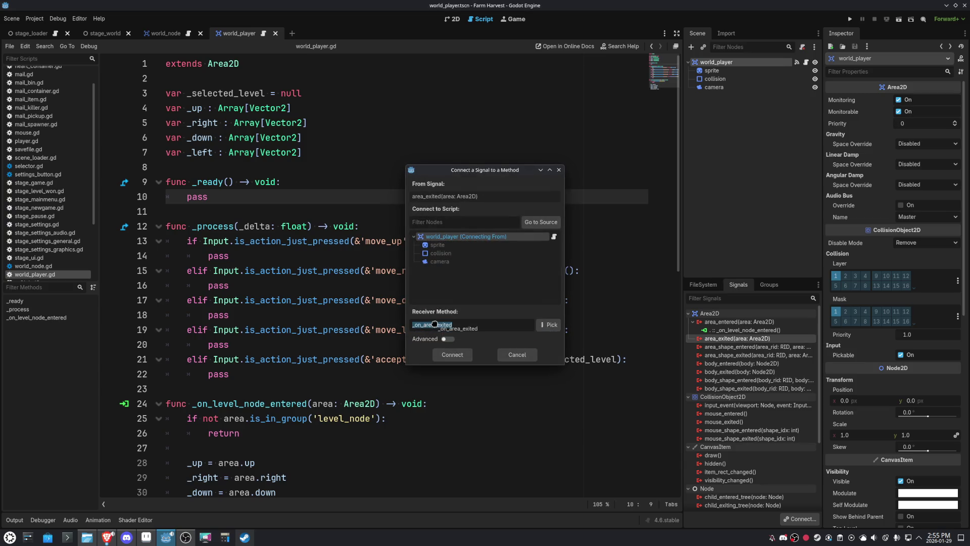
pyautogui.hotkey('shift', 'Left')
pyautogui.hotkey('shift', 'Left')
pyautogui.hotkey('shift', 'Left')
pyautogui.write('level')
pyautogui.write('_node')
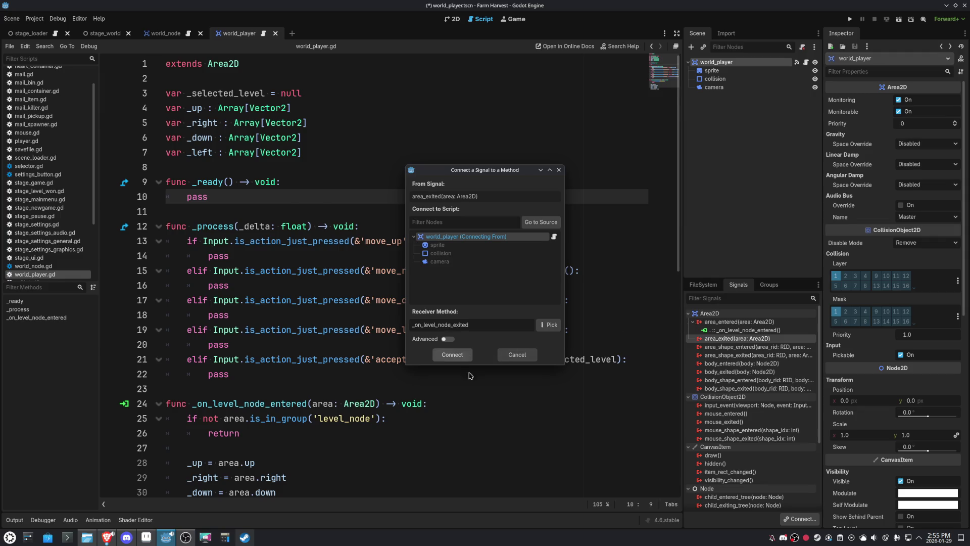
pyautogui.click(463, 355)
# Delete the blank line 33 after the entered handler
pyautogui.click(269, 406)
pyautogui.press('BackSpace')
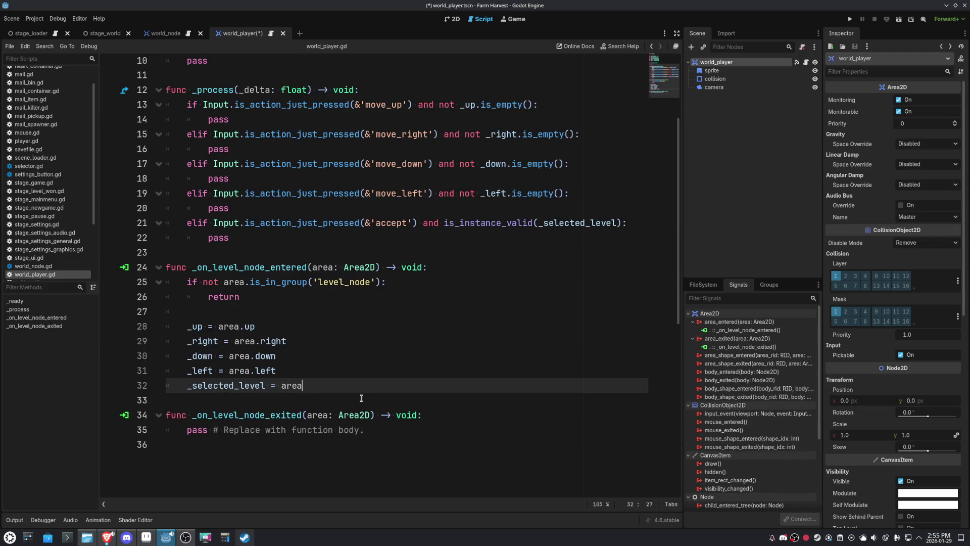
pyautogui.scroll(3, 282, 341)
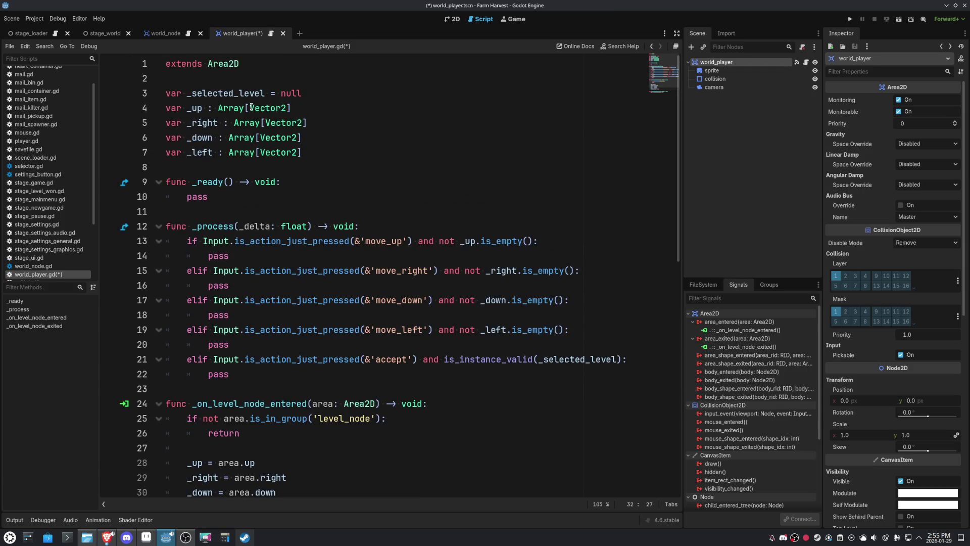
# Replace the exited handler's placeholder with '_selected_level = null'
pyautogui.doubleClick(249, 93)
pyautogui.hotkey('ctrl', 'c')
pyautogui.scroll(-5, 447, 277)
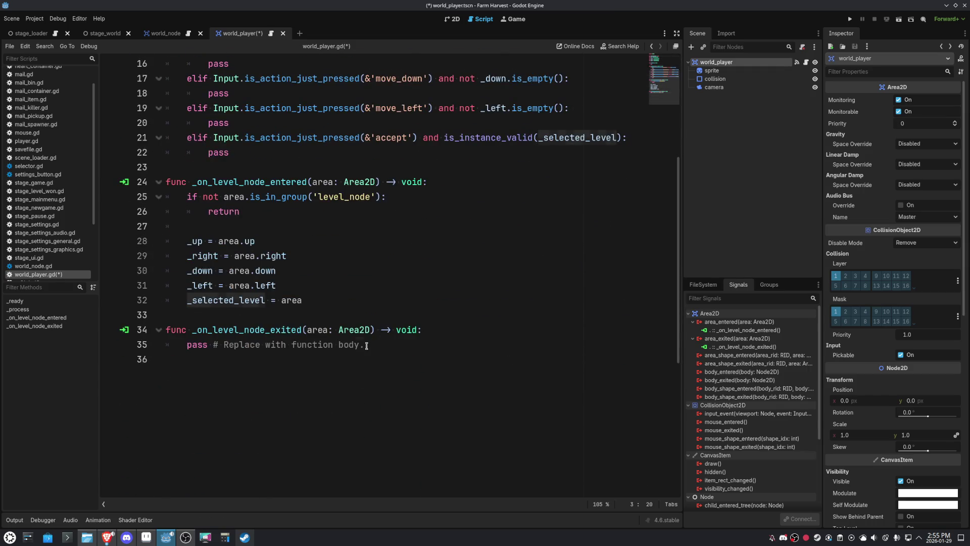
pyautogui.click(366, 344)
pyautogui.hotkey('shift', 'Home')
pyautogui.hotkey('ctrl', 'v')
pyautogui.write('= null')
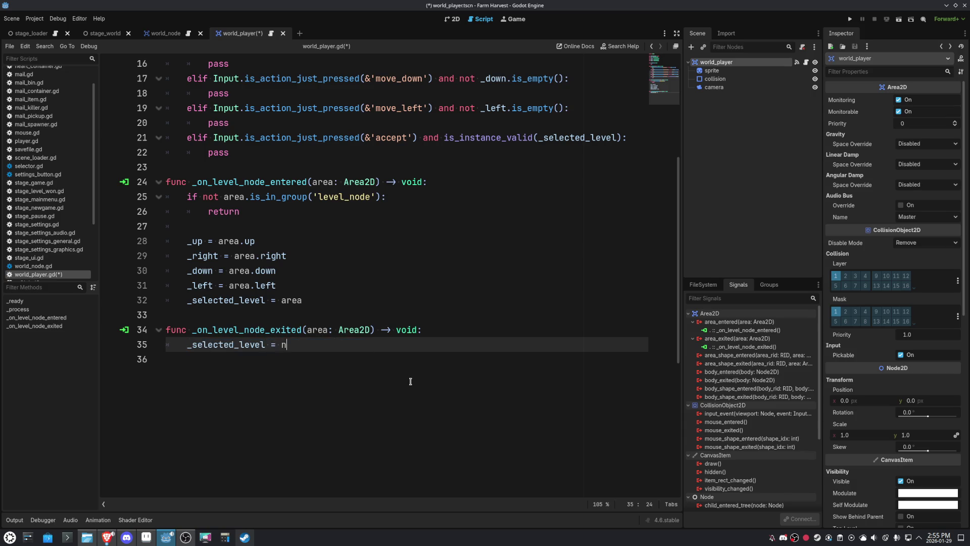
pyautogui.click(453, 238)
# Declare 'var _is_moving = false' on a new line 8
pyautogui.scroll(2, 453, 232)
pyautogui.scroll(5, 454, 233)
pyautogui.click(347, 146)
pyautogui.press('Return')
pyautogui.write('var _')
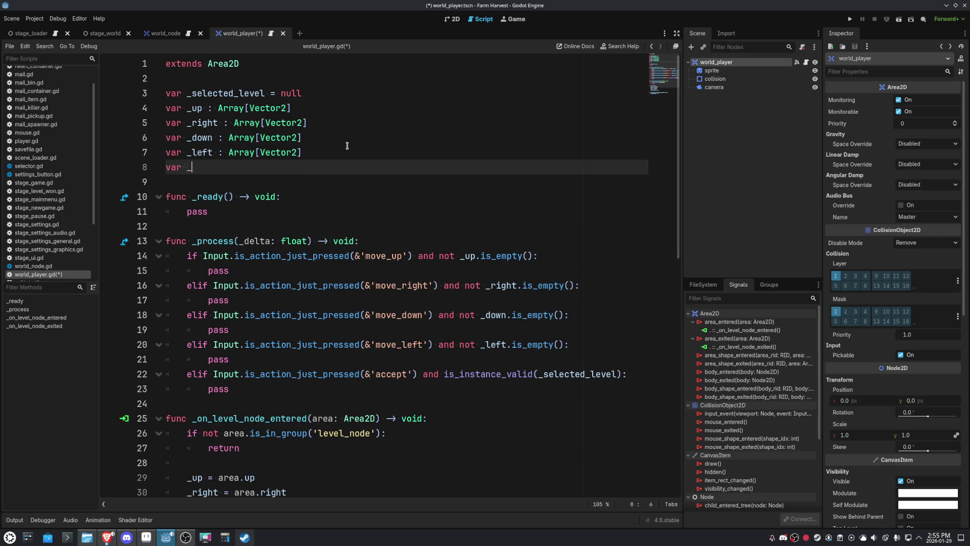
pyautogui.write('is_moving = false')
# Open blank lines at the start of _process
pyautogui.doubleClick(227, 167)
pyautogui.scroll(-4, 467, 354)
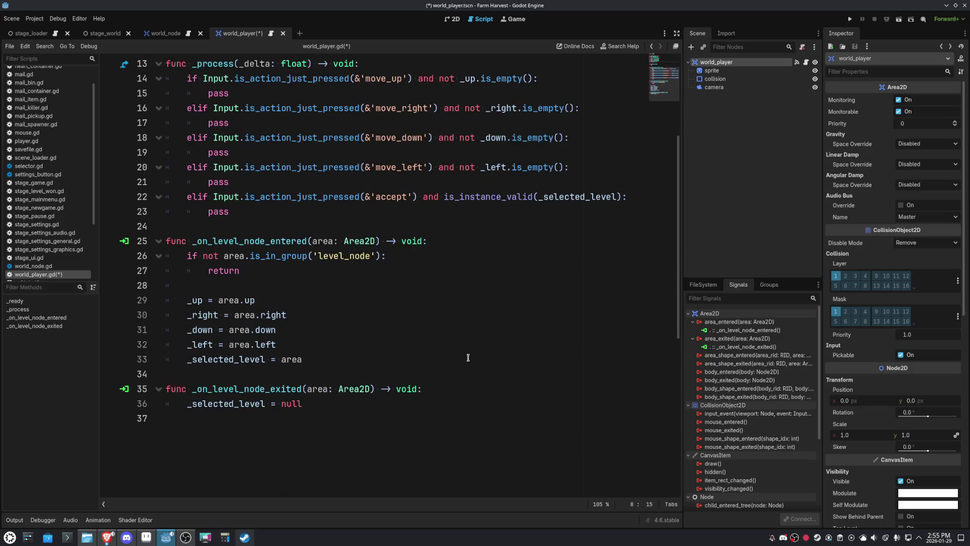
pyautogui.scroll(3, 451, 361)
pyautogui.click(378, 200)
pyautogui.press('Return')
pyautogui.press('Return')
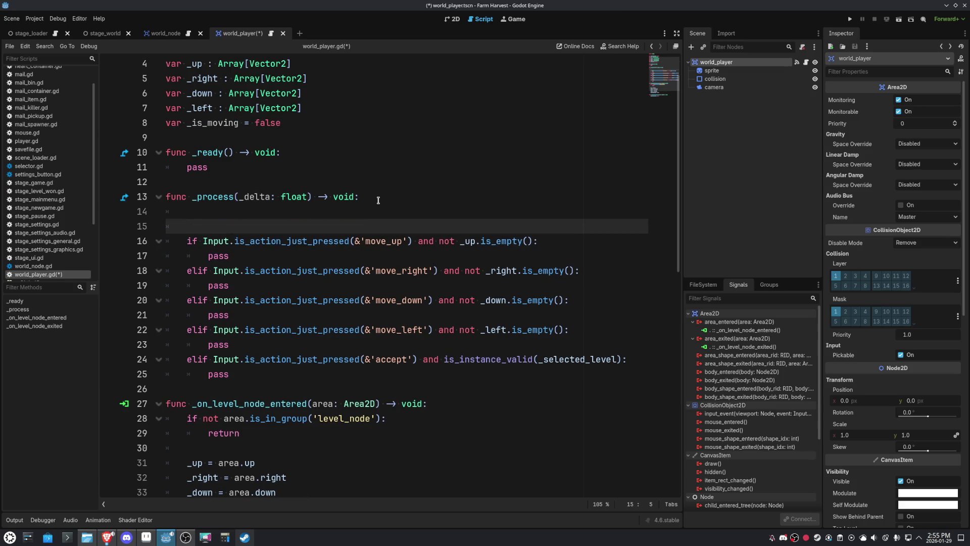
# Add 'if _is_moving: return' at the top of _process and save
pyautogui.press('Up')
pyautogui.write('i')
pyautogui.press('Escape')
pyautogui.write('f _is_moving:')
pyautogui.press('Return')
pyautogui.write('return')
pyautogui.press('Escape')
pyautogui.hotkey('ctrl', 's')
# Replace pass with '_is_moving = true' in the left, down, right and up branches
pyautogui.click(237, 211)
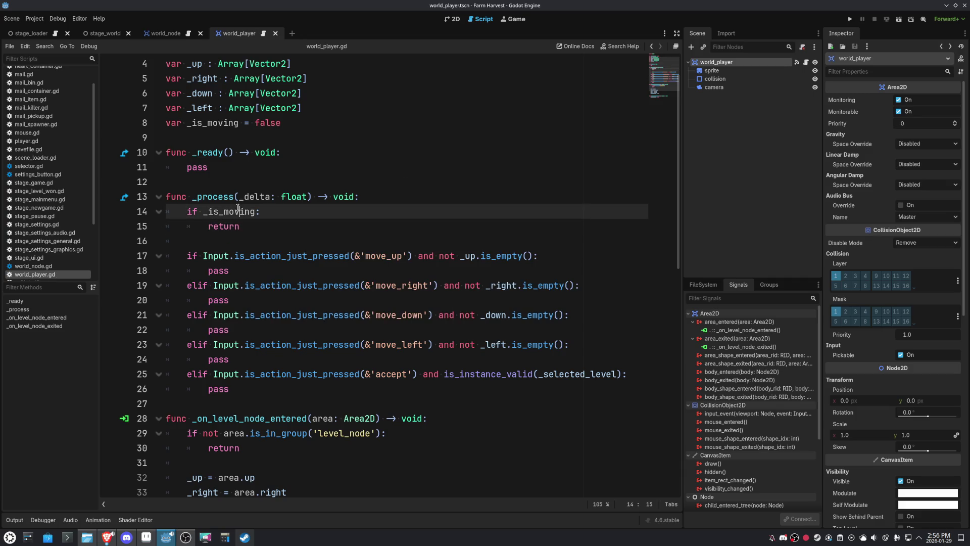
pyautogui.doubleClick(232, 211)
pyautogui.scroll(-1, 514, 364)
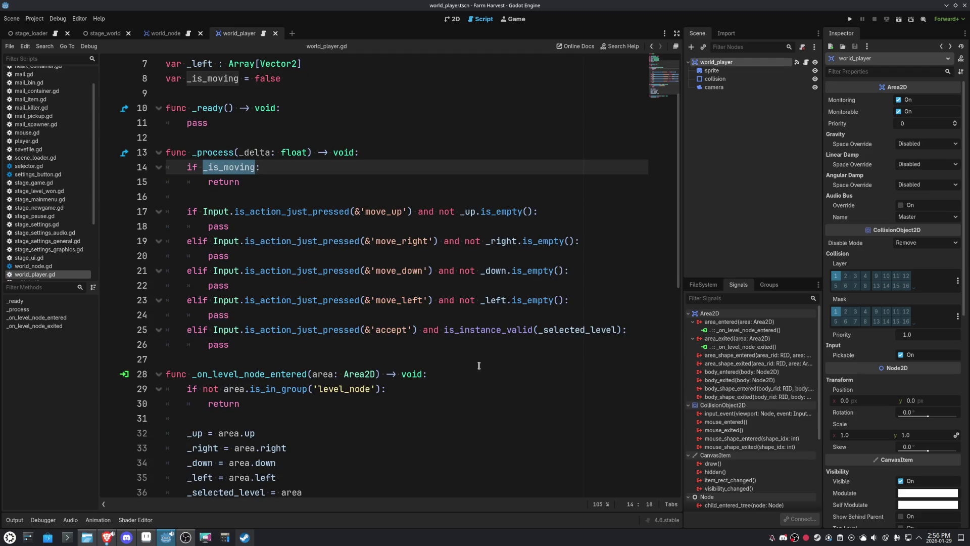
pyautogui.doubleClick(218, 315)
pyautogui.hotkey('ctrl', 'v')
pyautogui.write('= ')
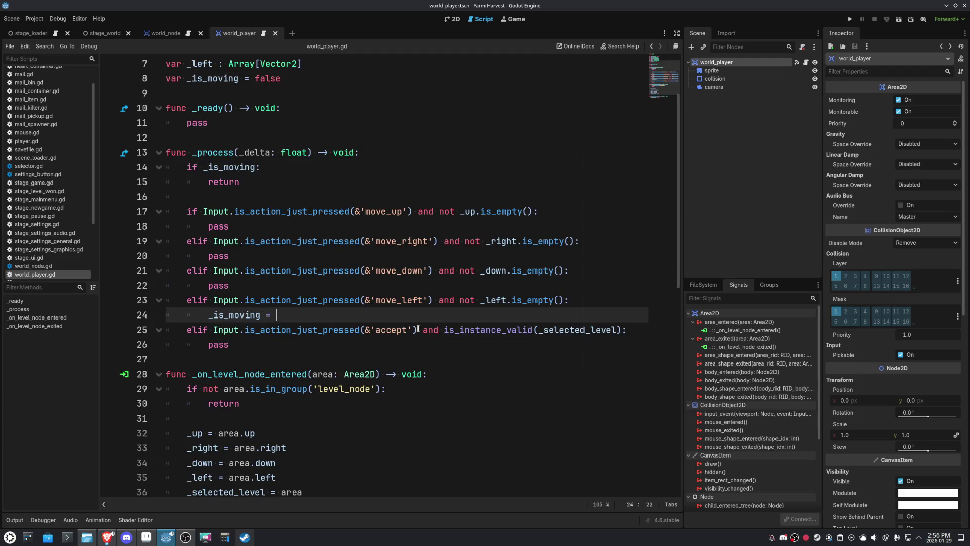
pyautogui.write('true')
pyautogui.hotkey('shift', 'Home')
pyautogui.hotkey('ctrl', 'Up')
pyautogui.press('Up')
pyautogui.press('Up')
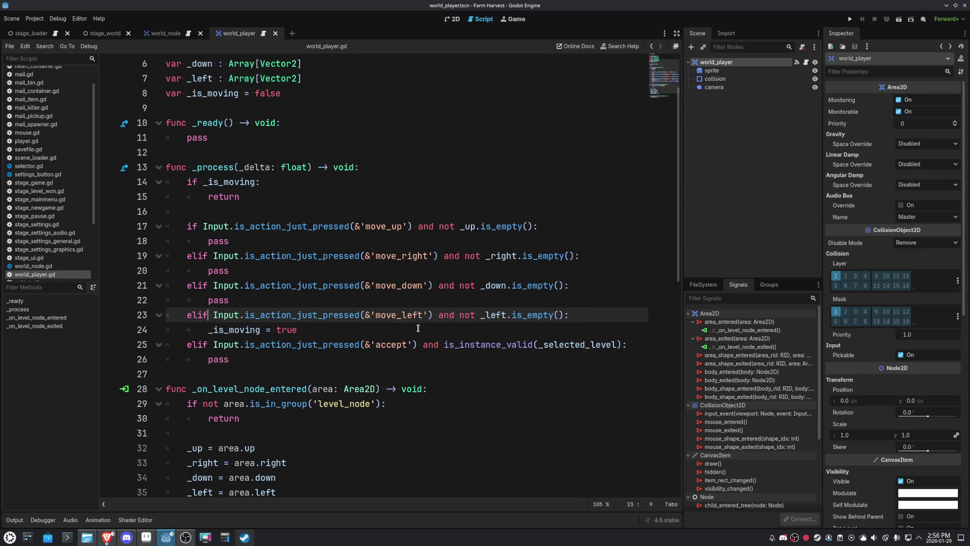
pyautogui.hotkey('ctrl', 'shift', 'Right')
pyautogui.hotkey('ctrl', 'v')
pyautogui.press('Up')
pyautogui.press('Up')
pyautogui.hotkey('ctrl', 'shift', 'Right')
pyautogui.hotkey('ctrl', 'v')
pyautogui.press('Up')
pyautogui.press('Up')
pyautogui.hotkey('ctrl', 'shift', 'Right')
pyautogui.hotkey('ctrl', 'v')
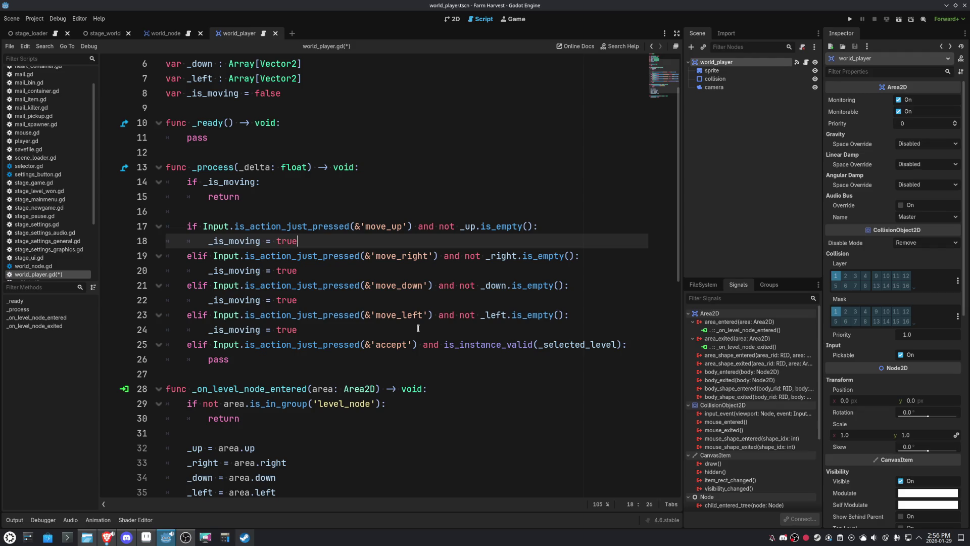
# Review the uses of _is_moving and select its declaration for renaming
pyautogui.scroll(-4, 440, 324)
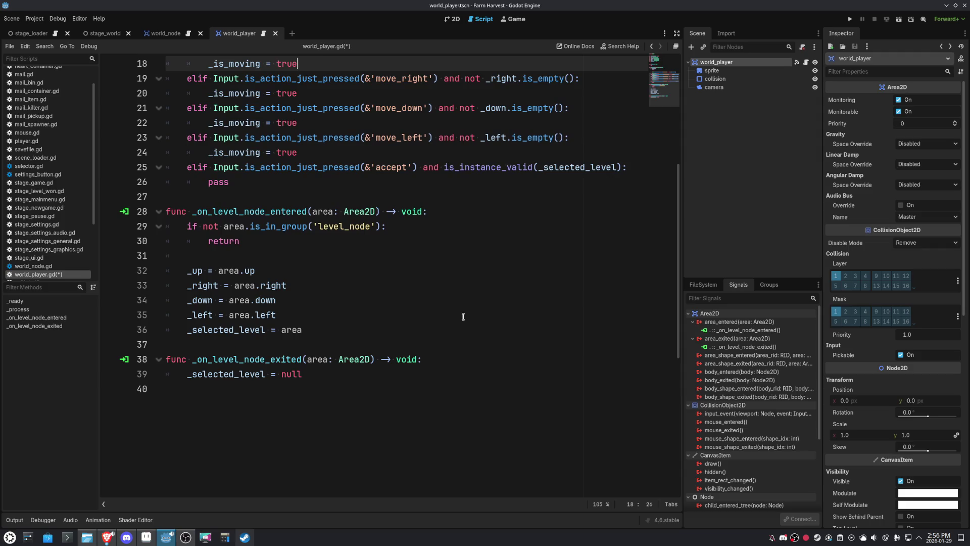
pyautogui.scroll(1, 463, 317)
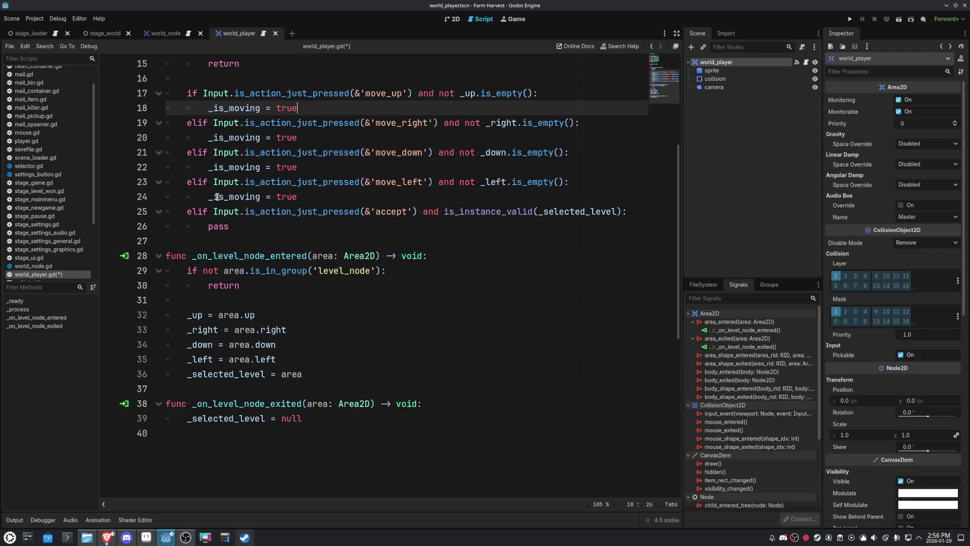
pyautogui.doubleClick(235, 197)
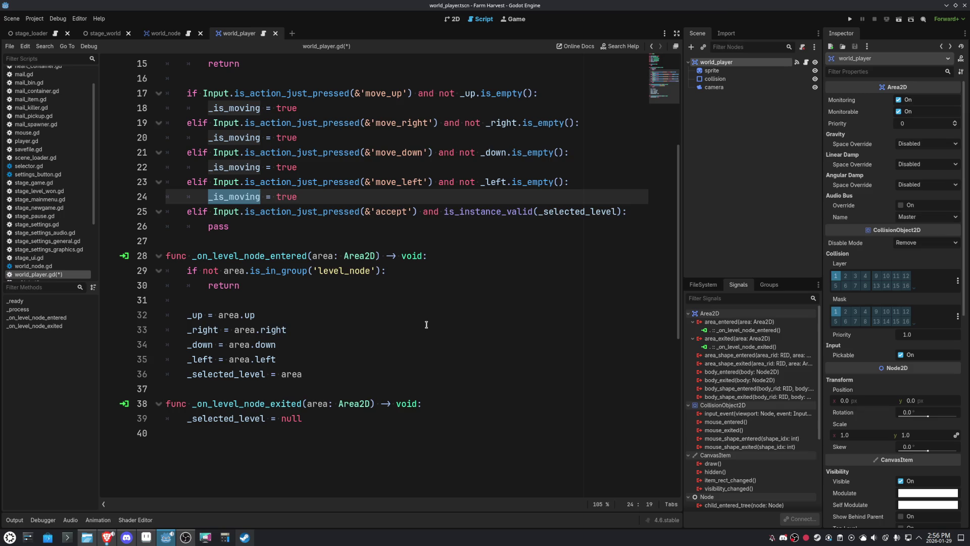
pyautogui.scroll(4, 426, 324)
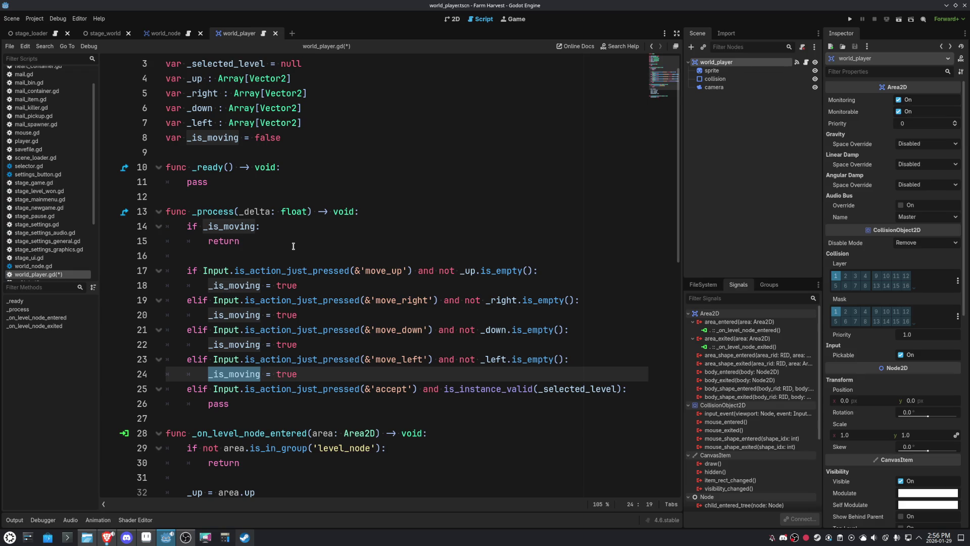
pyautogui.scroll(1, 293, 246)
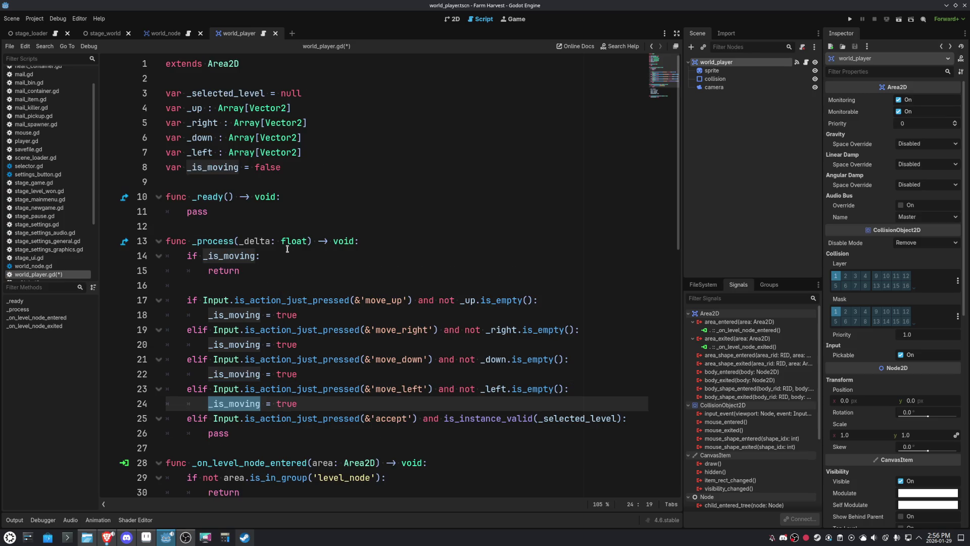
pyautogui.click(313, 168)
pyautogui.doubleClick(212, 167)
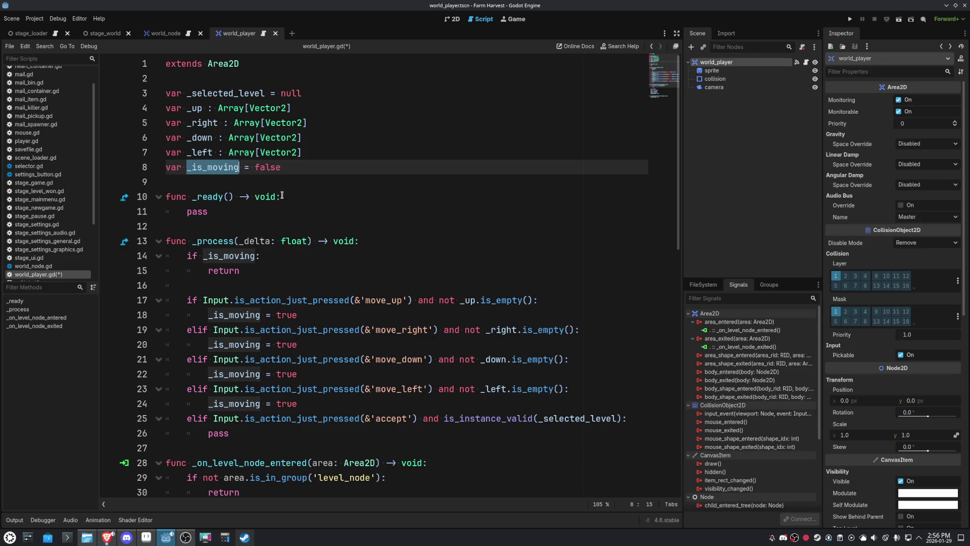
pyautogui.click(290, 167)
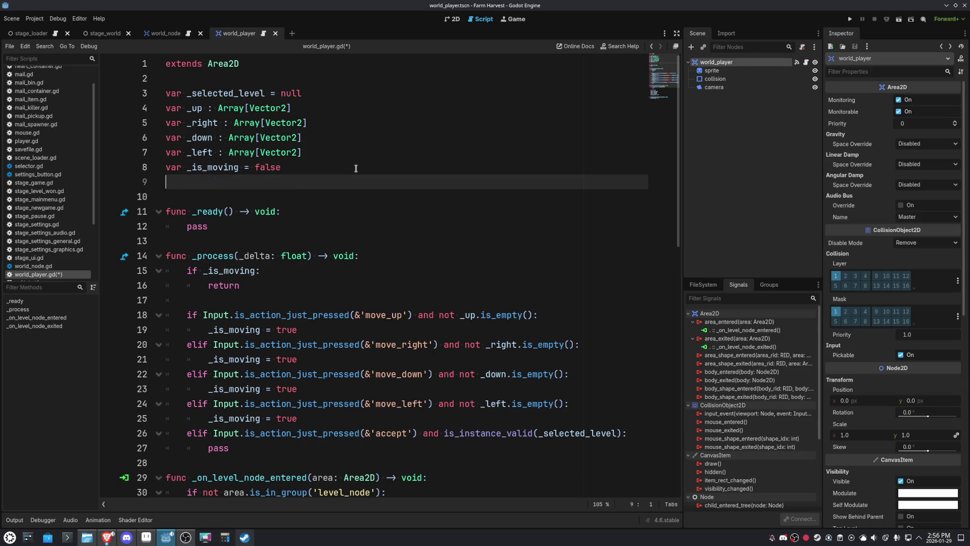
pyautogui.doubleClick(218, 168)
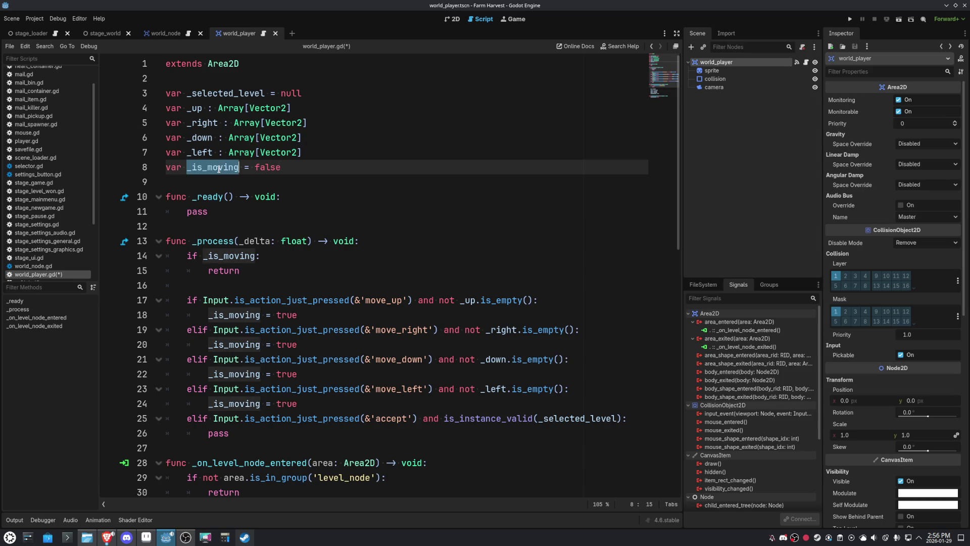
# Rename _is_moving to _can_interact in the declaration and lines 18, 20, 22, 24
pyautogui.write('_is_')
pyautogui.press('BackSpace')
pyautogui.press('BackSpace')
pyautogui.press('BackSpace')
pyautogui.write('can_interact')
pyautogui.doubleClick(218, 168)
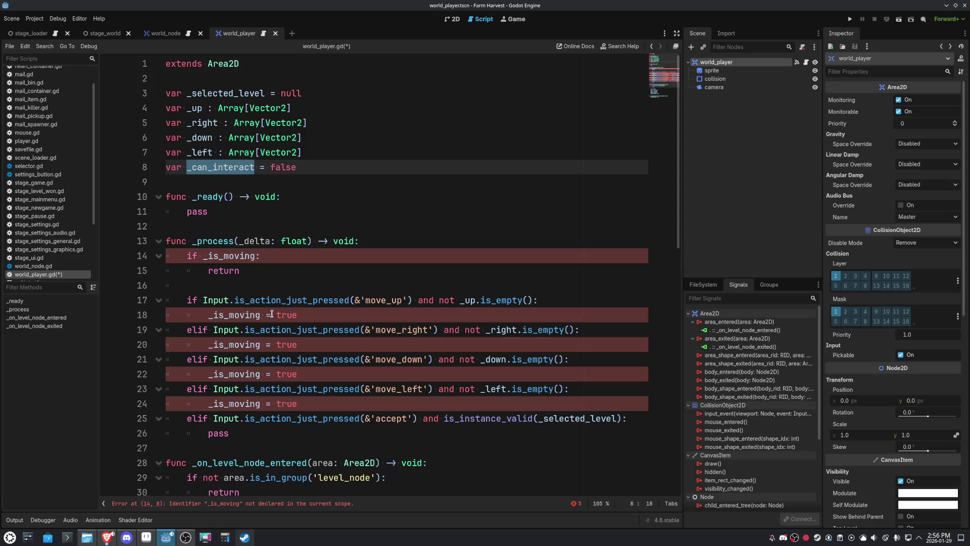
pyautogui.doubleClick(220, 314)
pyautogui.hotkey('ctrl', 'v')
pyautogui.doubleClick(222, 344)
pyautogui.hotkey('ctrl', 'v')
pyautogui.doubleClick(222, 374)
pyautogui.hotkey('ctrl', 'v')
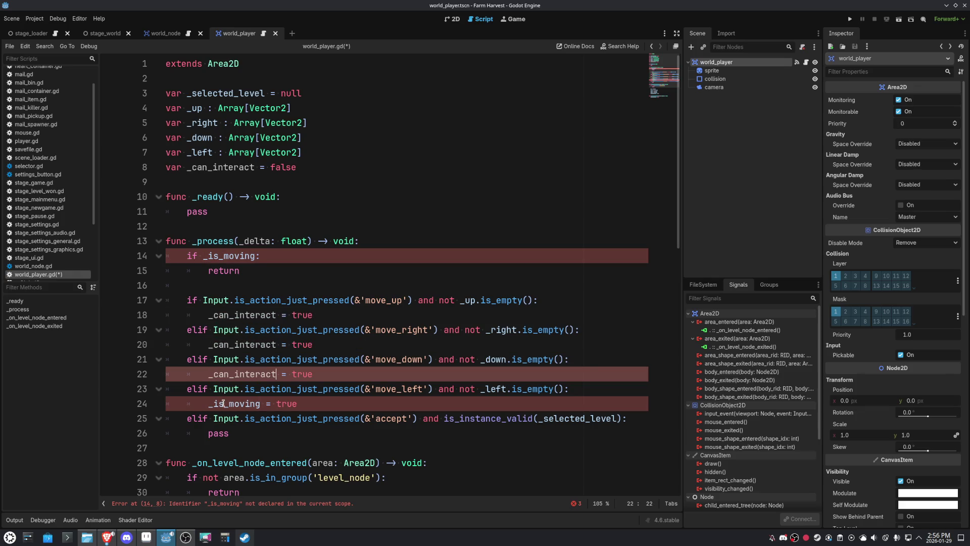
pyautogui.doubleClick(223, 403)
pyautogui.hotkey('ctrl', 'v')
# Change the four direction branches' assignments from true to false
pyautogui.doubleClick(301, 314)
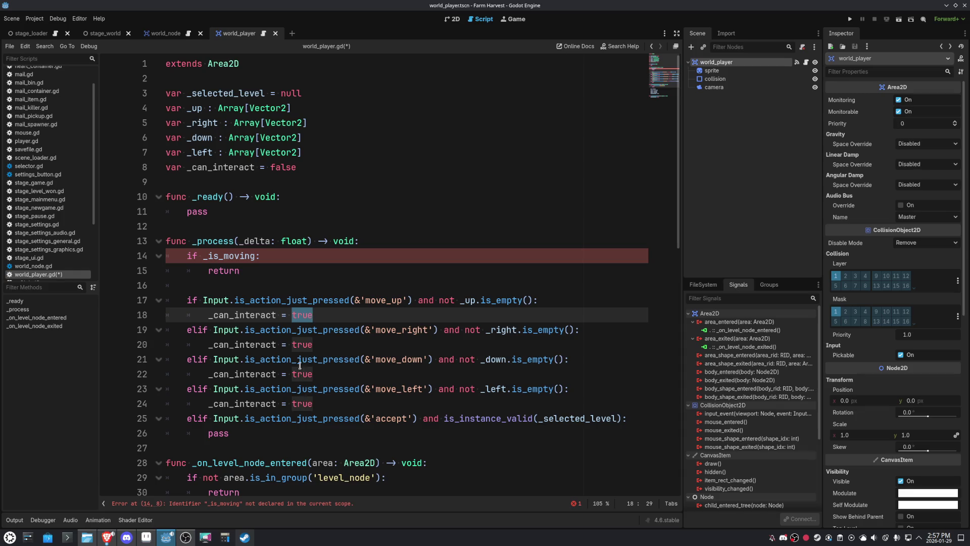
pyautogui.doubleClick(300, 348)
pyautogui.doubleClick(301, 372)
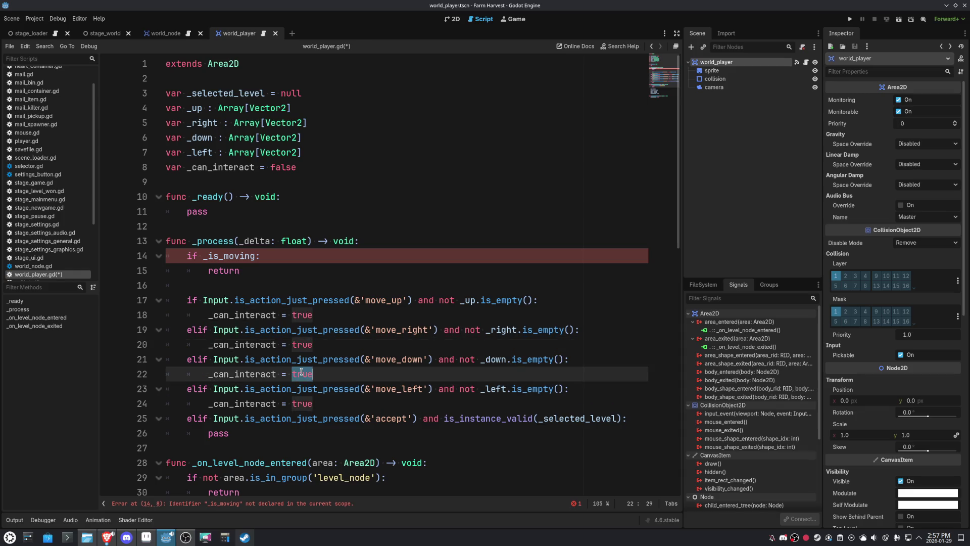
pyautogui.keyDown('alt'); pyautogui.doubleClick(299, 406); pyautogui.keyUp('alt')
pyautogui.keyDown('alt'); pyautogui.doubleClick(298, 349); pyautogui.keyUp('alt')
pyautogui.keyDown('alt'); pyautogui.doubleClick(300, 319); pyautogui.keyUp('alt')
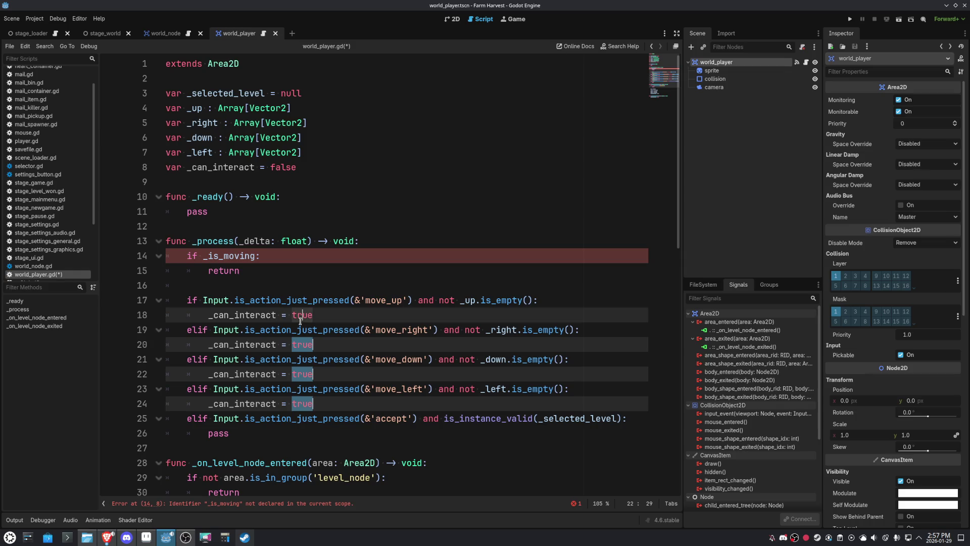
pyautogui.write('false')
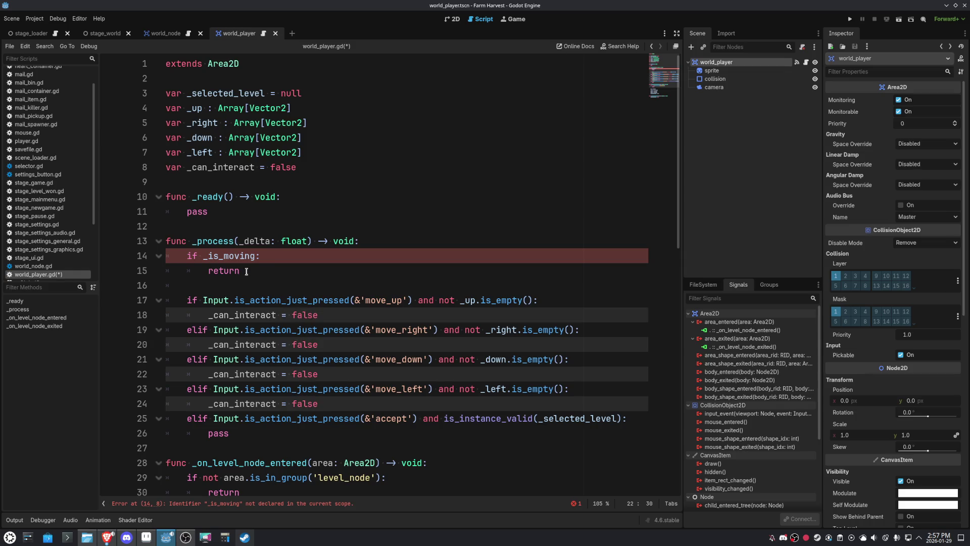
# Change the _process guard to 'if not _can_interact:'
pyautogui.click(247, 271)
pyautogui.doubleClick(235, 258)
pyautogui.write('not _can_interact')
# Start a new declaration line 'var _path' after _can_interact
pyautogui.click(323, 196)
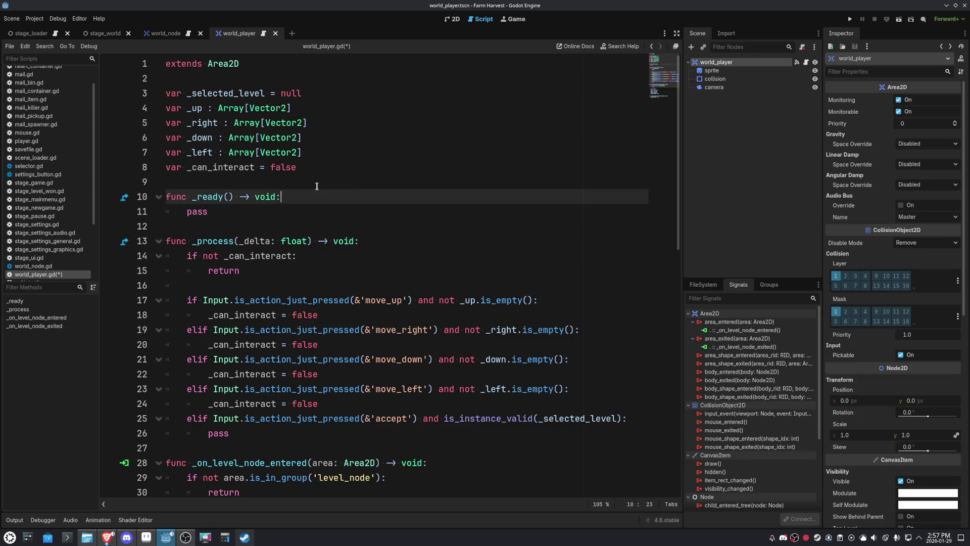
pyautogui.click(337, 171)
pyautogui.press('Return')
pyautogui.write('var _')
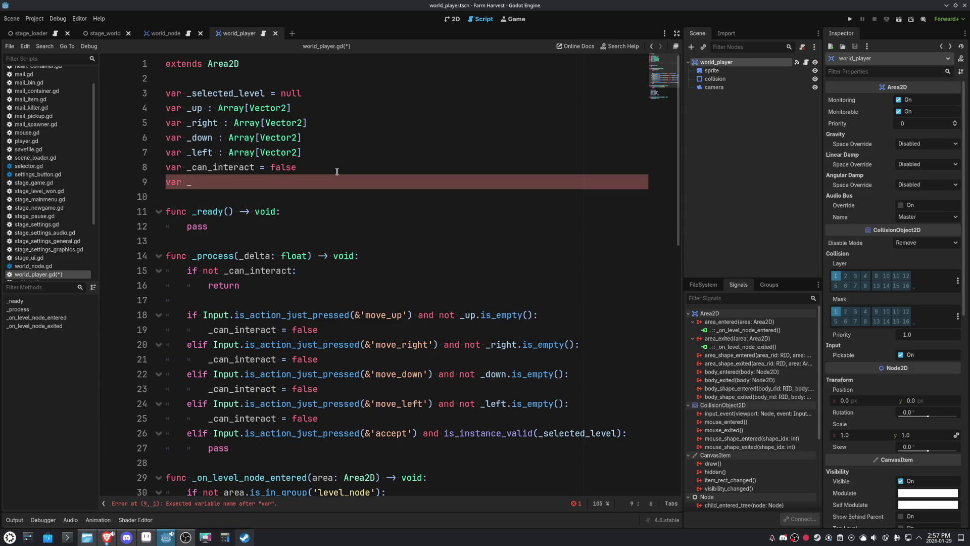
pyautogui.write('path')
# Type the _path variable as Array[Vector2]
pyautogui.press('BackSpace')
pyautogui.press('BackSpace')
pyautogui.write(':A')
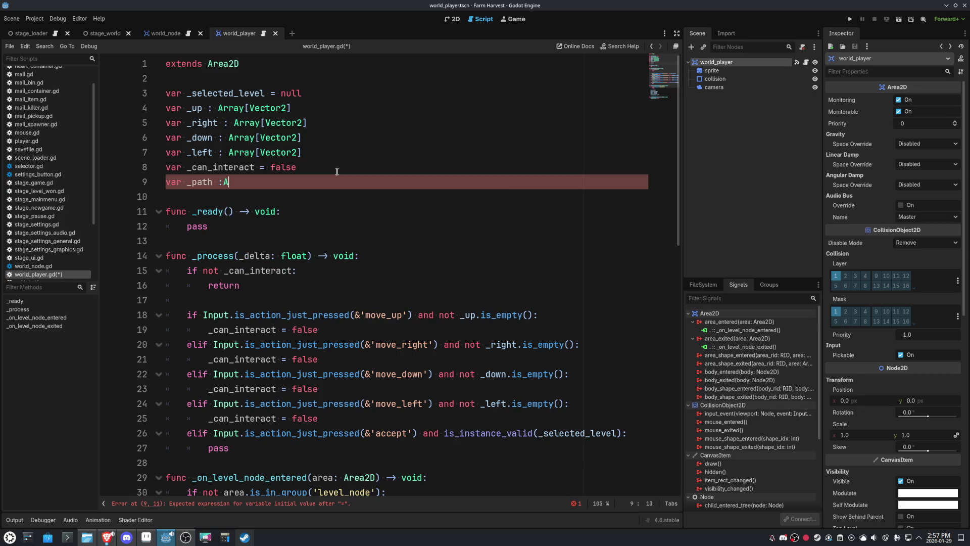
pyautogui.write('rray[Vec')
pyautogui.press('Return')
# Prefix the guard with 'not _path.is_empty() or' and save the script
pyautogui.doubleClick(198, 181)
pyautogui.hotkey('ctrl', 'c')
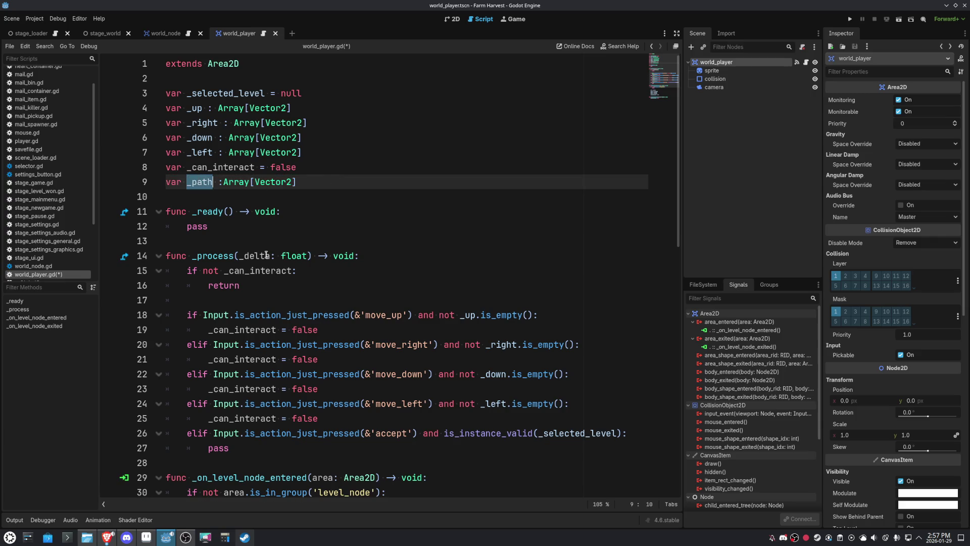
pyautogui.click(293, 271)
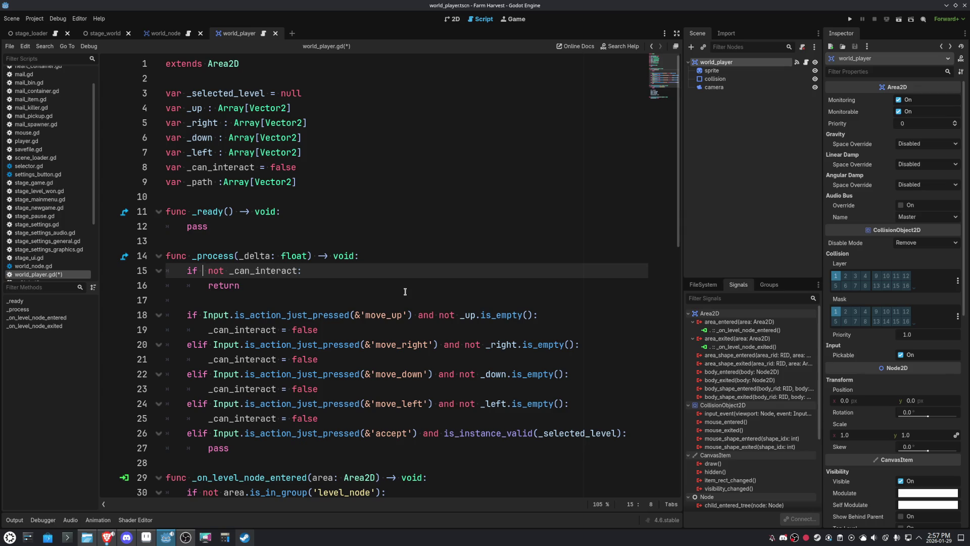
pyautogui.hotkey('ctrl', 'v')
pyautogui.hotkey('ctrl', 'Left')
pyautogui.write('not')
pyautogui.hotkey('ctrl', 'Right')
pyautogui.write('.is_e')
pyautogui.press('Return')
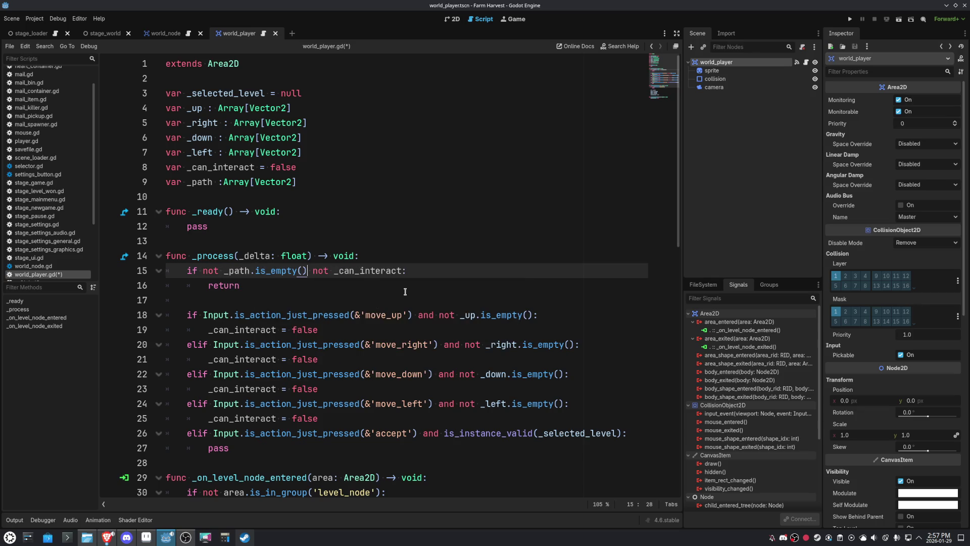
pyautogui.write('or')
pyautogui.click(424, 217)
pyautogui.hotkey('ctrl', 's')
pyautogui.click(460, 201)
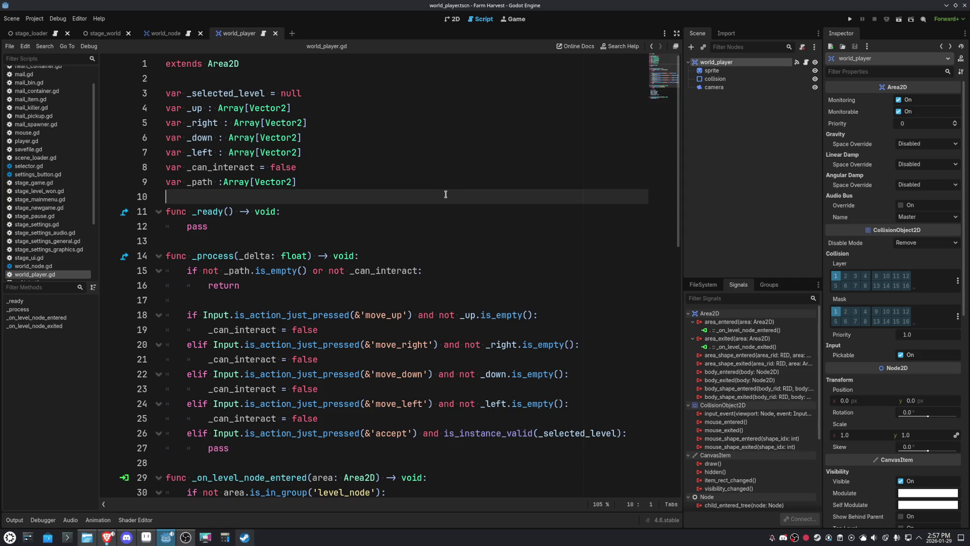
# Add '_path = _up.duplicate(true)' under the move_up branch and copy that line
pyautogui.doubleClick(201, 183)
pyautogui.scroll(-5, 416, 289)
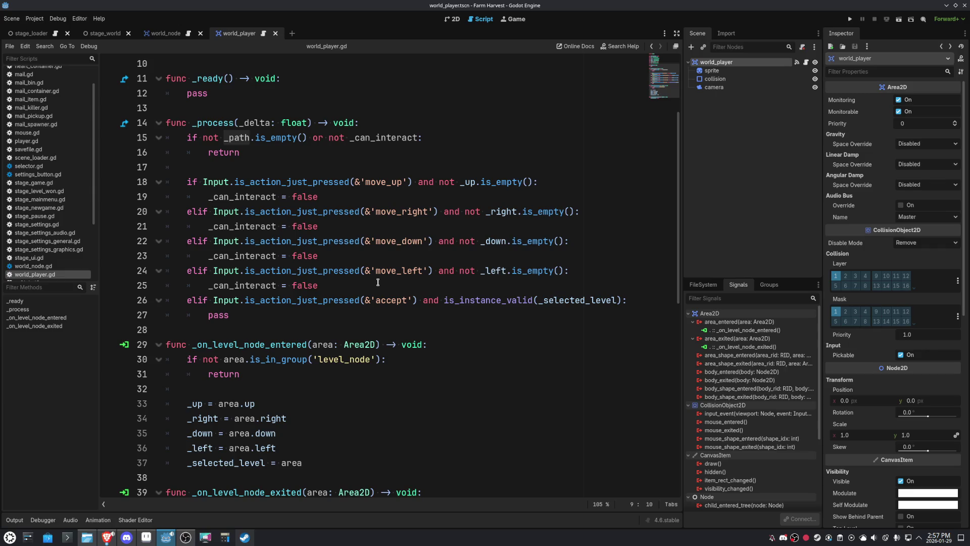
pyautogui.click(541, 182)
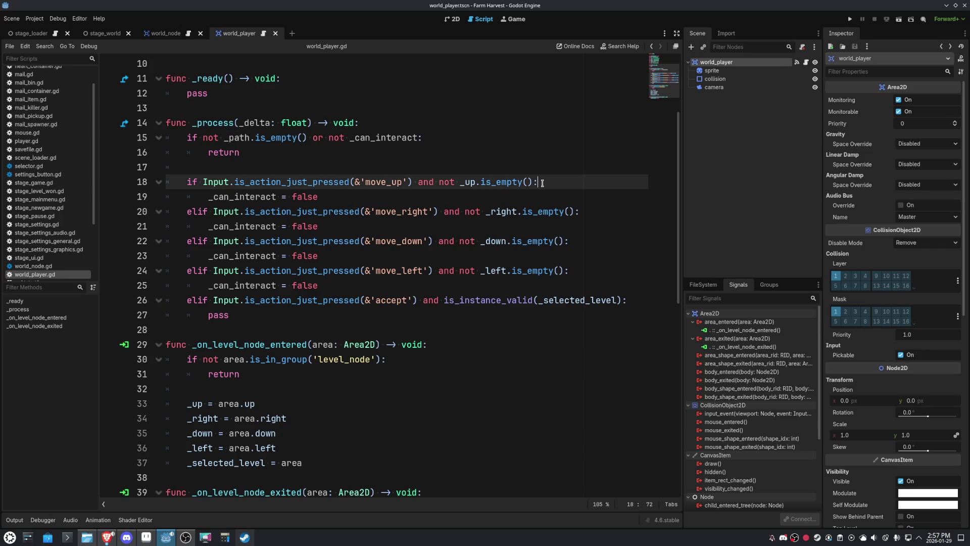
pyautogui.press('Return')
pyautogui.write('_path')
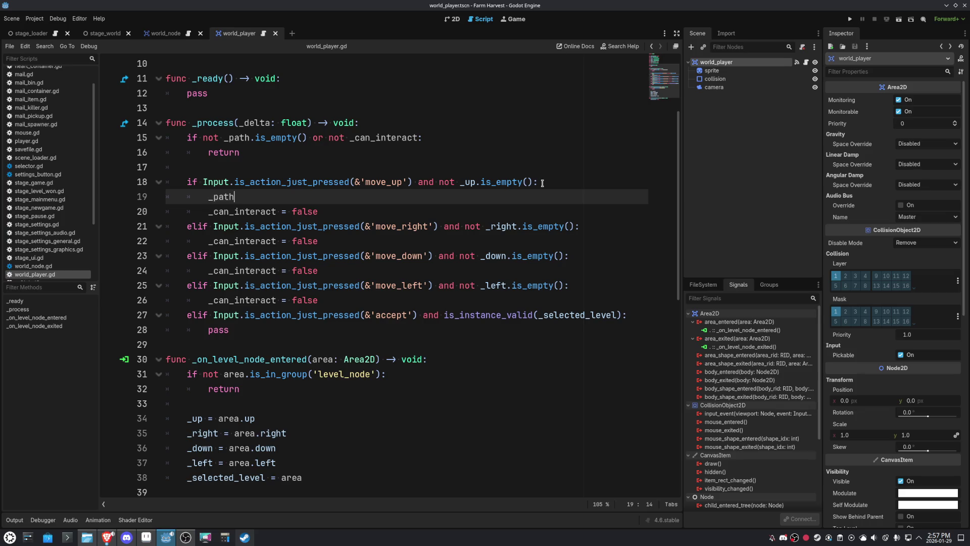
pyautogui.write(' = ')
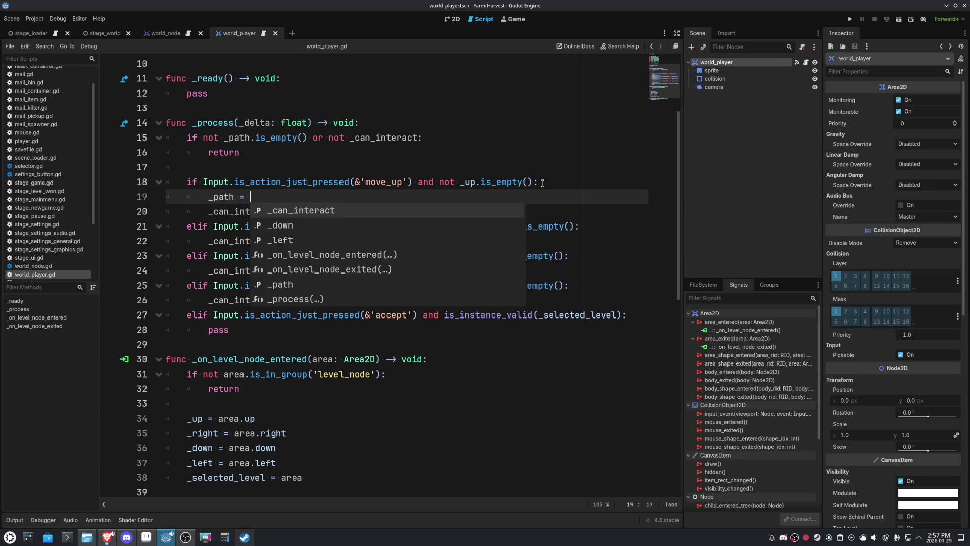
pyautogui.write('_up.dup')
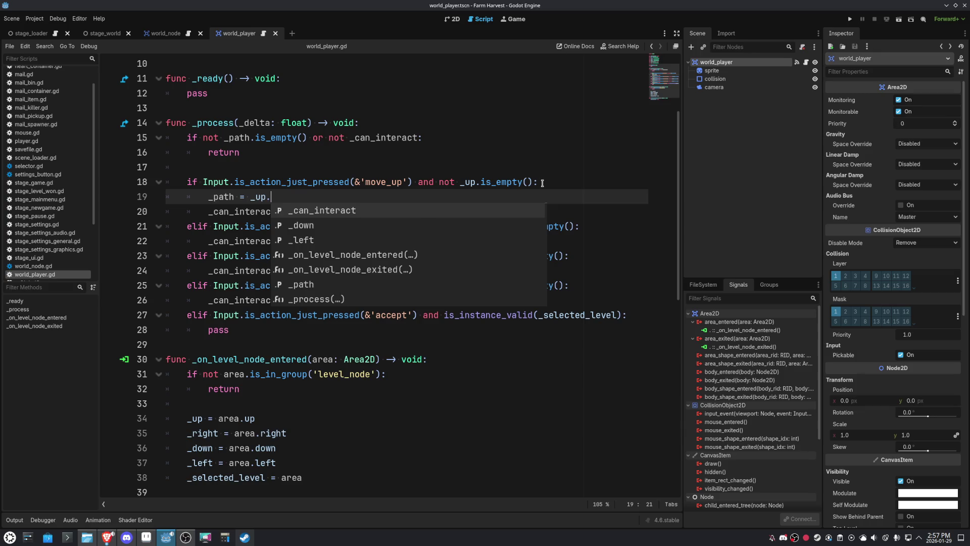
pyautogui.press('Return')
pyautogui.write('true)')
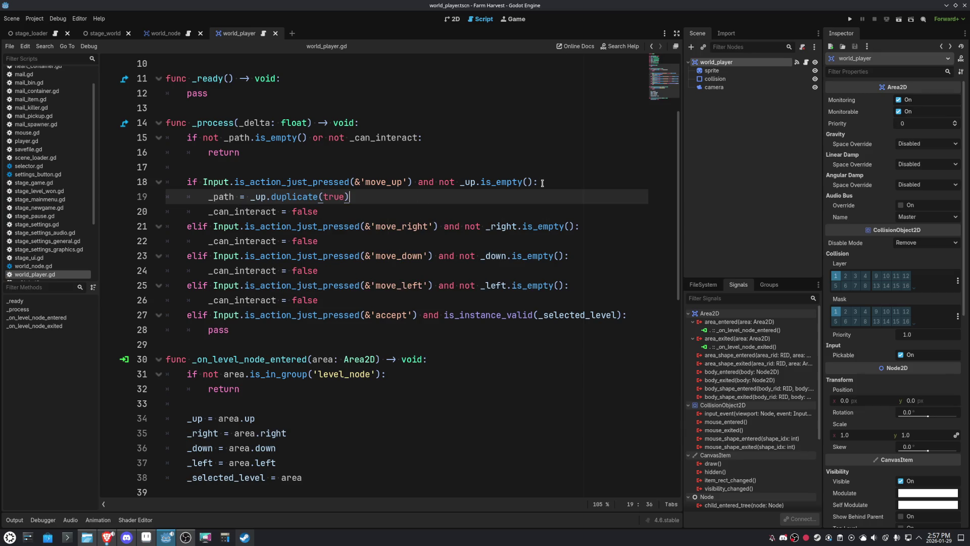
pyautogui.hotkey('shift', 'Home')
pyautogui.hotkey('ctrl', 'c')
# Paste the _path assignment under the move_right, move_down and move_left branches
pyautogui.click(590, 228)
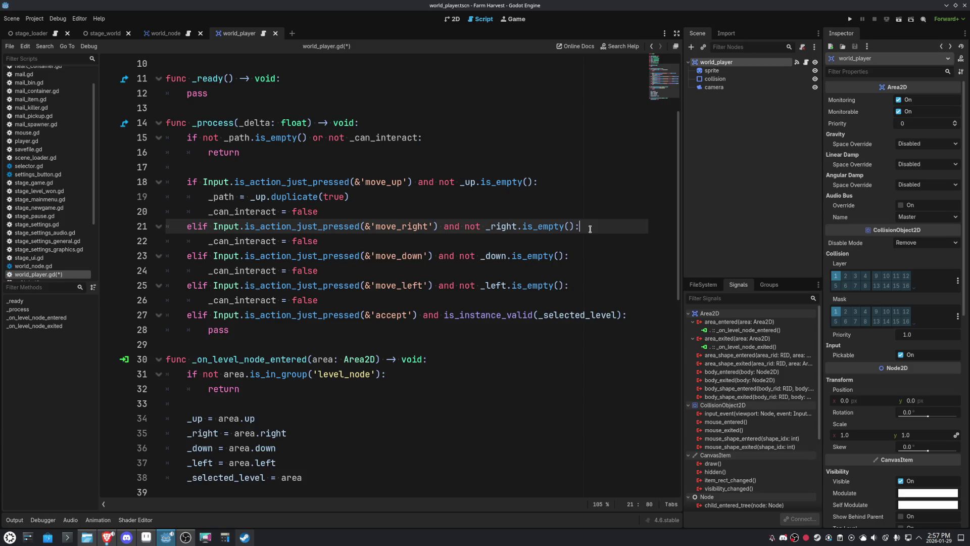
pyautogui.press('Return')
pyautogui.hotkey('ctrl', 'v')
pyautogui.press('Down')
pyautogui.press('Down')
pyautogui.press('Down')
pyautogui.press('Up')
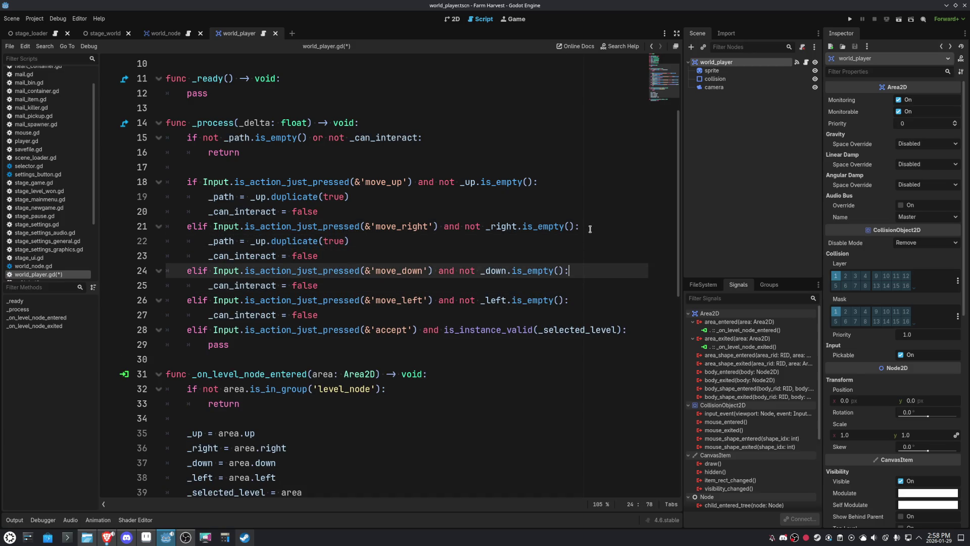
pyautogui.press('End')
pyautogui.press('Return')
pyautogui.hotkey('ctrl', 'v')
pyautogui.press('Down')
pyautogui.press('Down')
pyautogui.press('Return')
pyautogui.hotkey('ctrl', 'v')
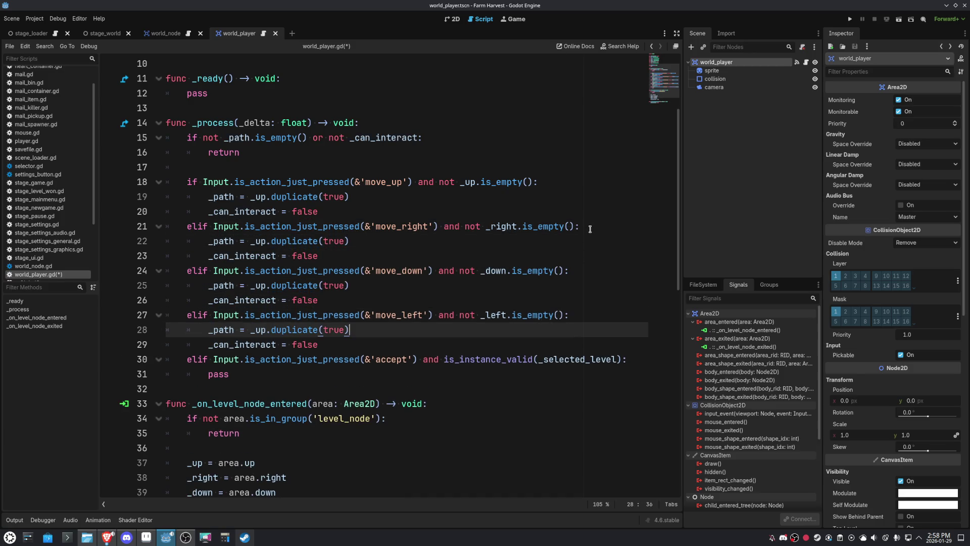
# Swap _up for _right, _down and _left in the pasted assignments
pyautogui.click(468, 183)
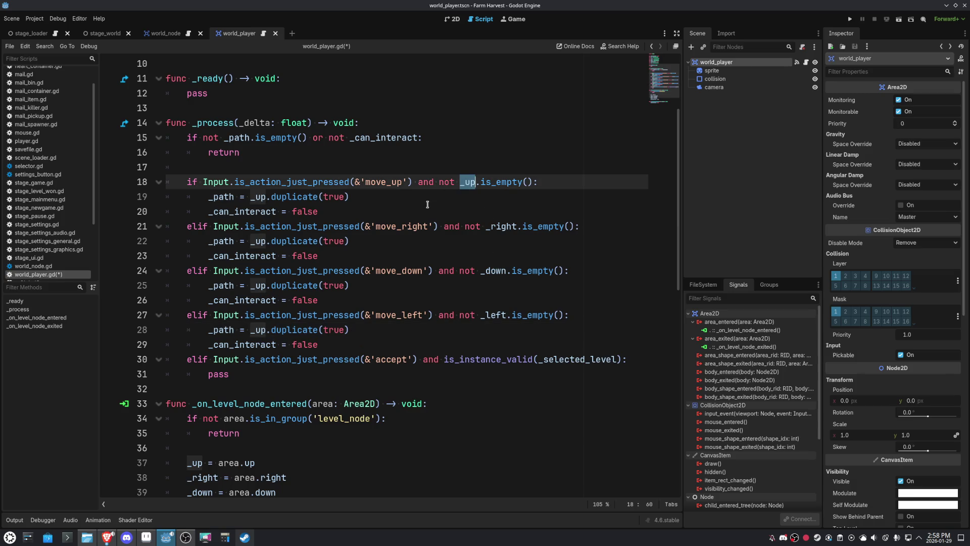
pyautogui.click(504, 227)
pyautogui.doubleClick(503, 227)
pyautogui.hotkey('ctrl', 'c')
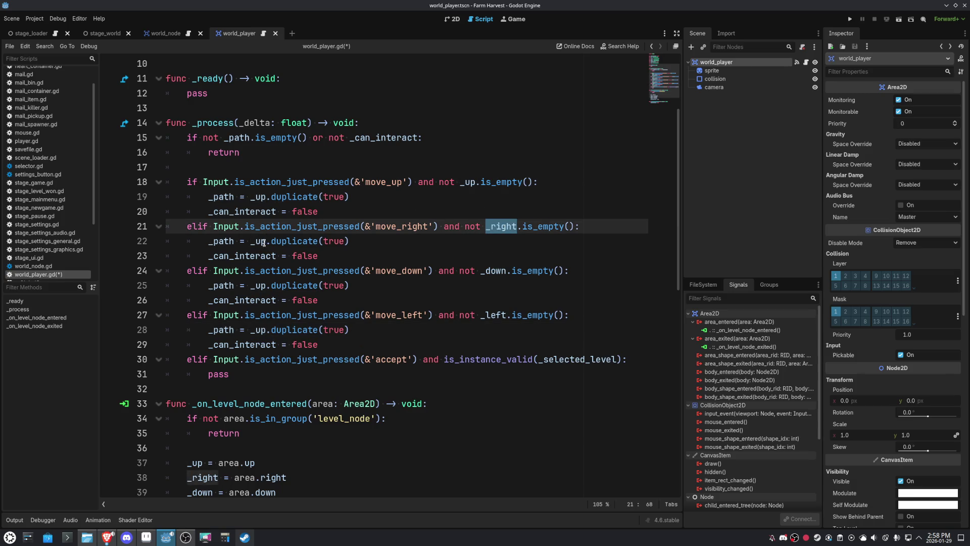
pyautogui.doubleClick(262, 241)
pyautogui.hotkey('ctrl', 'v')
pyautogui.doubleClick(499, 272)
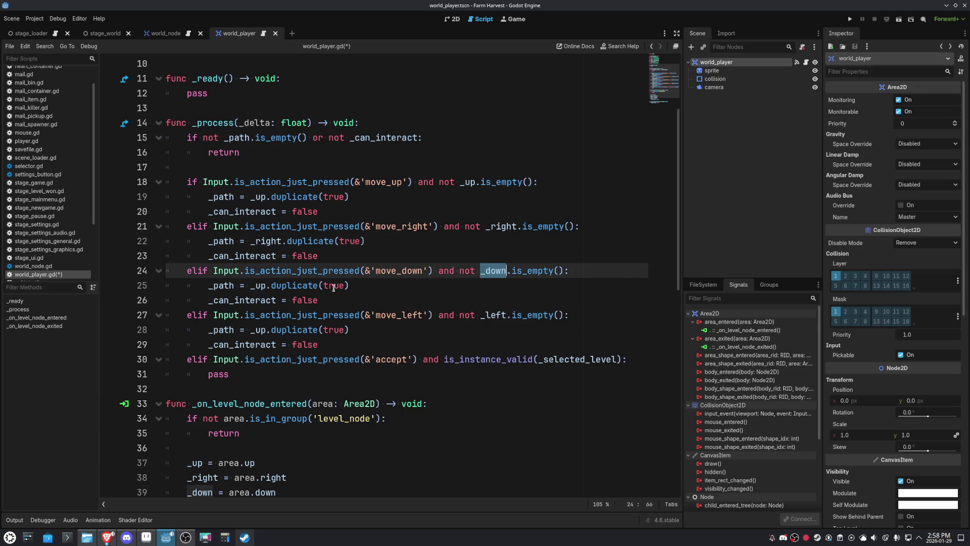
pyautogui.doubleClick(258, 286)
pyautogui.hotkey('ctrl', 'v')
pyautogui.doubleClick(496, 315)
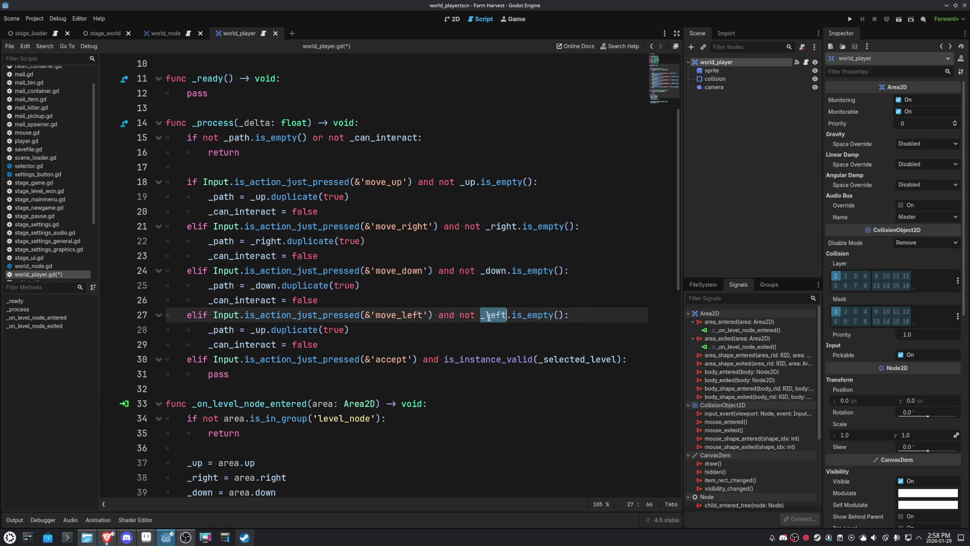
pyautogui.doubleClick(258, 329)
pyautogui.hotkey('ctrl', 'v')
pyautogui.click(569, 246)
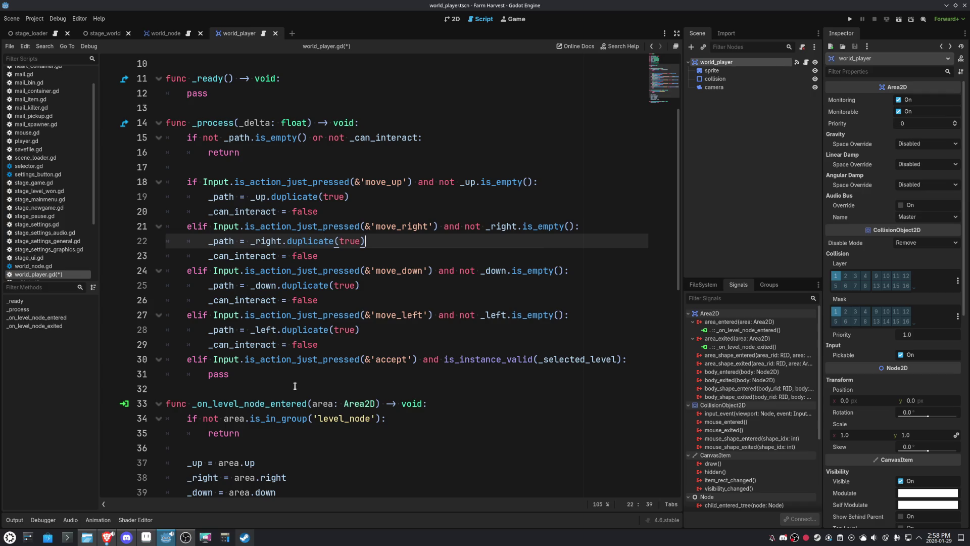
pyautogui.doubleClick(252, 213)
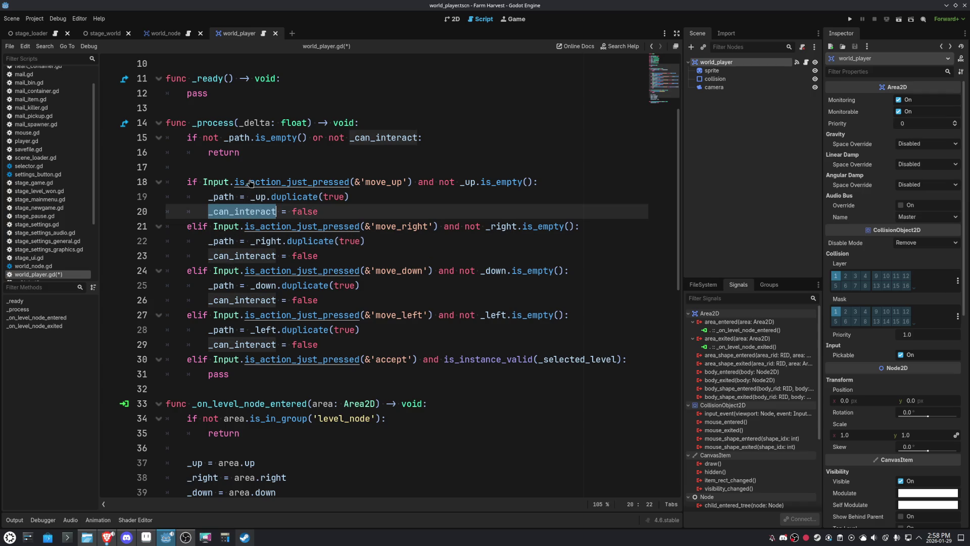
# Wrap the direction checks in a new 'if _can_interact:' block
pyautogui.click(265, 168)
pyautogui.press('Return')
pyautogui.write('if')
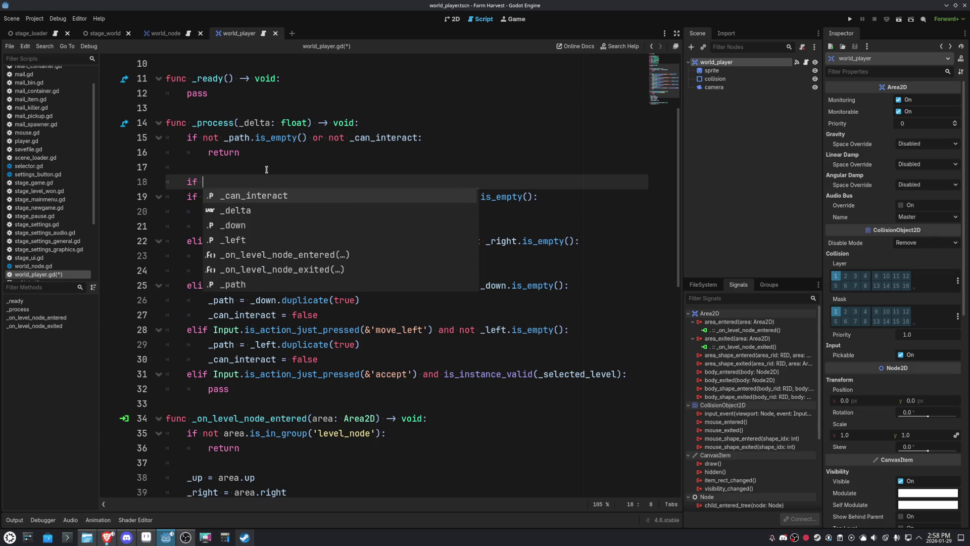
pyautogui.press('Return')
pyautogui.write(':')
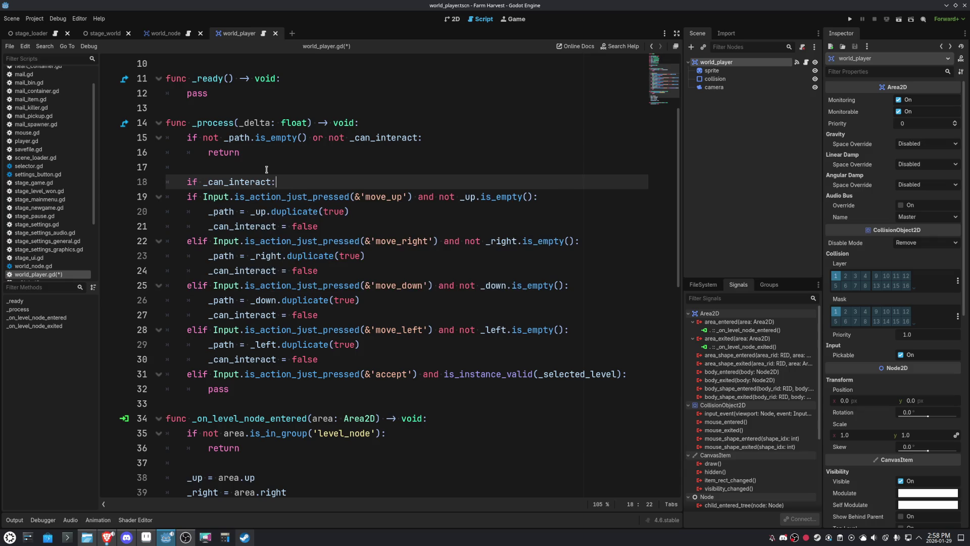
pyautogui.moveTo(187, 197)
pyautogui.mouseDown()
pyautogui.moveTo(282, 359)
pyautogui.moveTo(218, 389)
pyautogui.mouseUp()
pyautogui.press('Tab')
# Replace pass in the accept branch with '_can_interact = false' and save
pyautogui.click(406, 359)
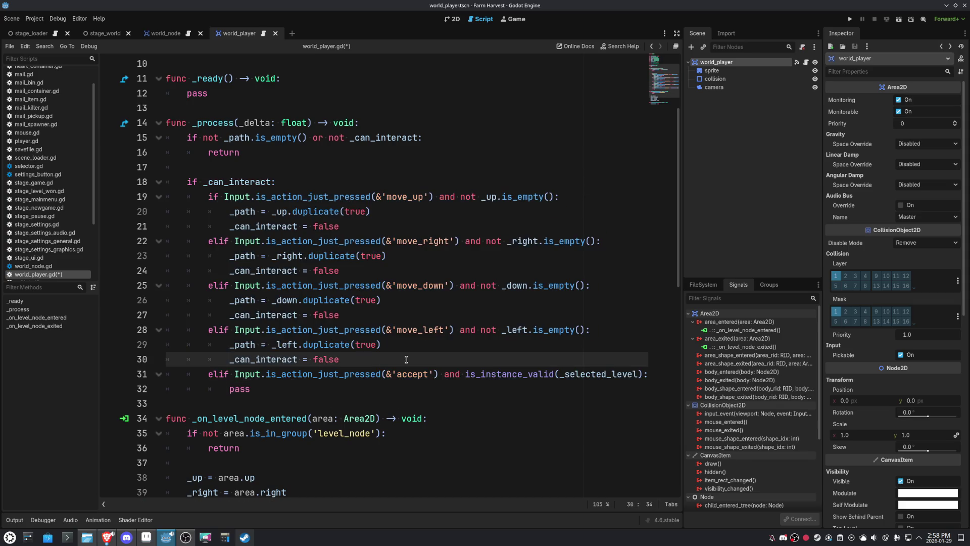
pyautogui.hotkey('shift', 'Home')
pyautogui.press('Down')
pyautogui.press('Down')
pyautogui.hotkey('shift', 'End')
pyautogui.hotkey('ctrl', 'v')
pyautogui.press('Down')
pyautogui.hotkey('ctrl', 's')
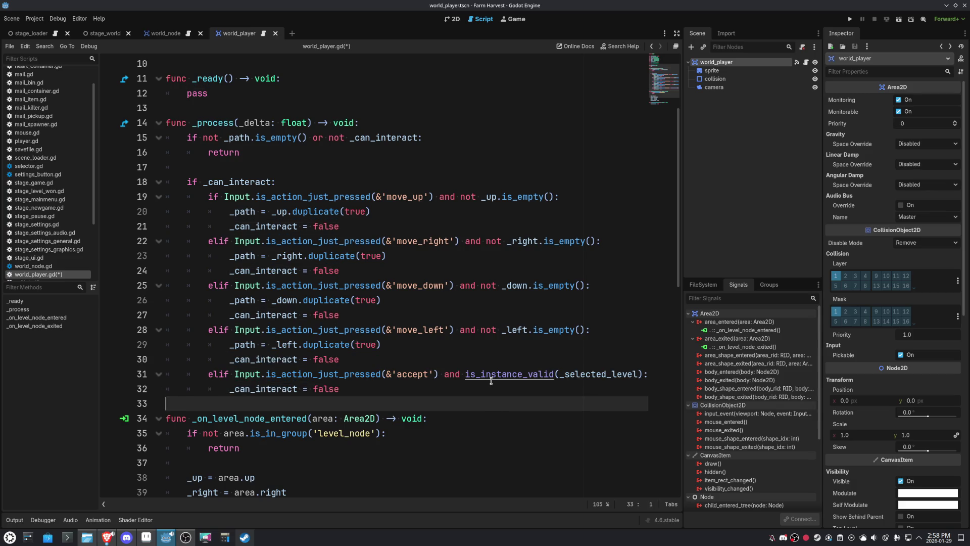
# Delete 'or not _can_interact' from the early-return condition on line 15
pyautogui.moveTo(312, 138); pyautogui.dragTo(412, 137)
pyautogui.press('BackSpace')
pyautogui.press('BackSpace')
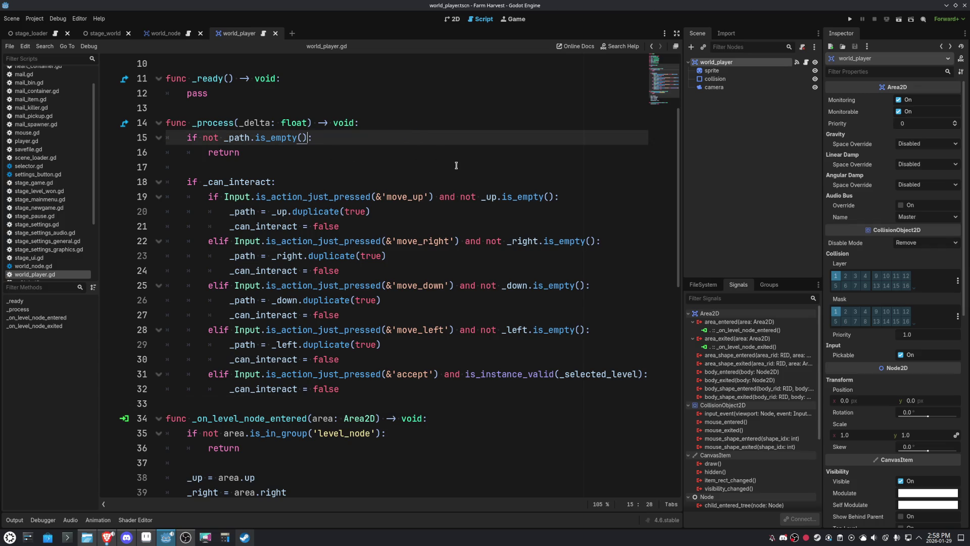
pyautogui.click(438, 160)
pyautogui.click(333, 148)
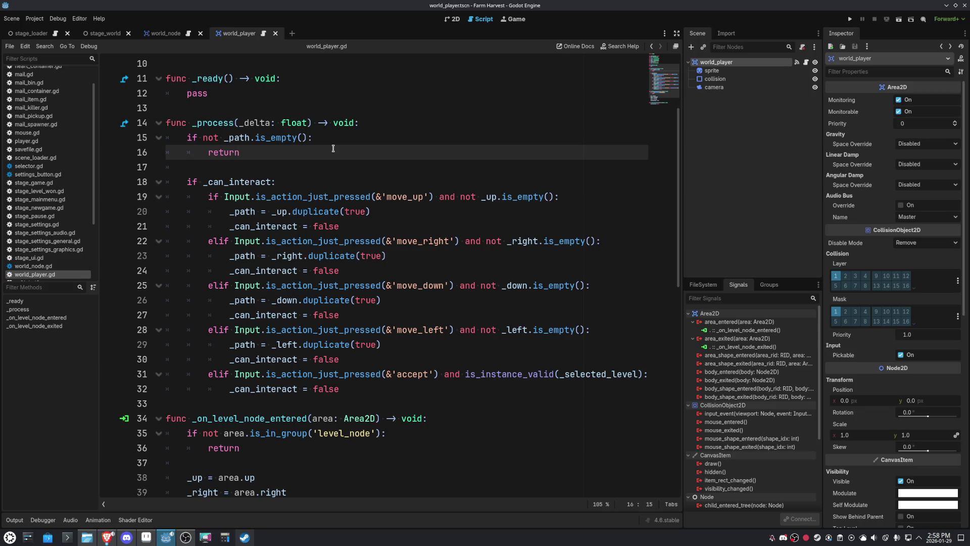
pyautogui.scroll(-4, 333, 148)
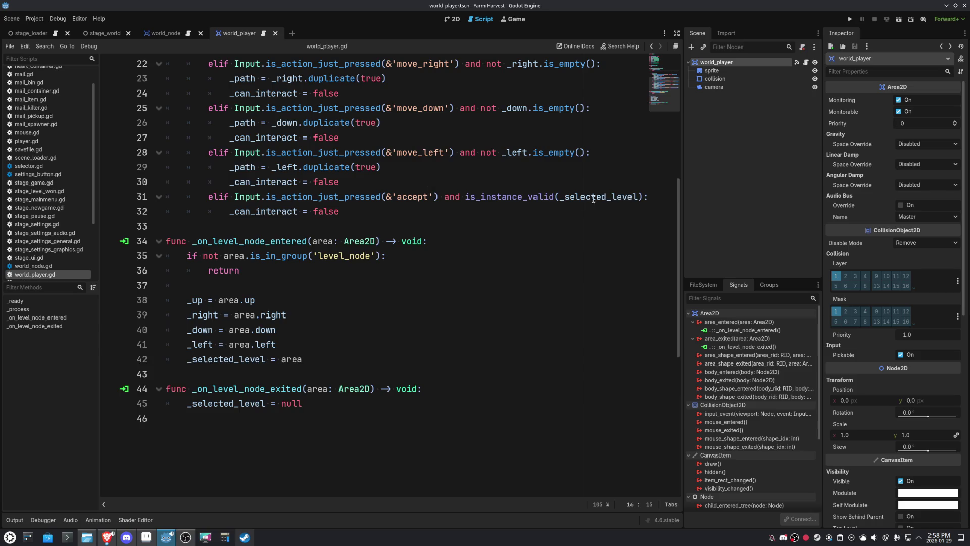
# Add a '# level ...' comment line in the accept branch
pyautogui.click(231, 216)
pyautogui.press('Return')
pyautogui.press('Up')
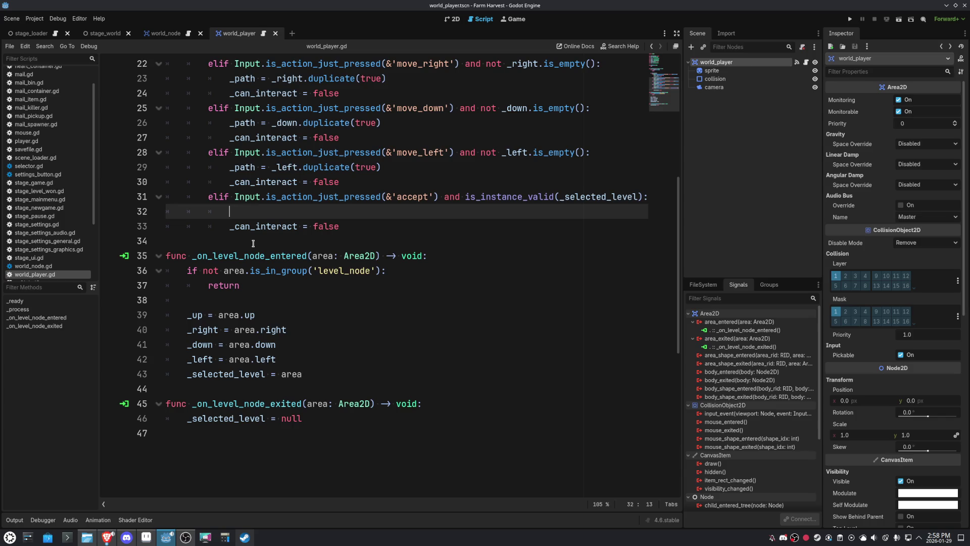
pyautogui.write('# level ...')
pyautogui.click(404, 388)
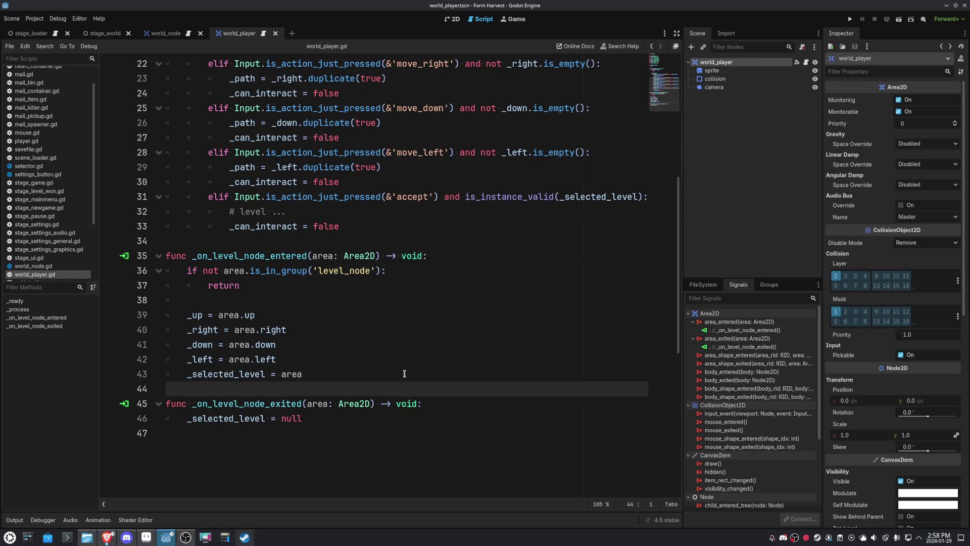
pyautogui.click(404, 373)
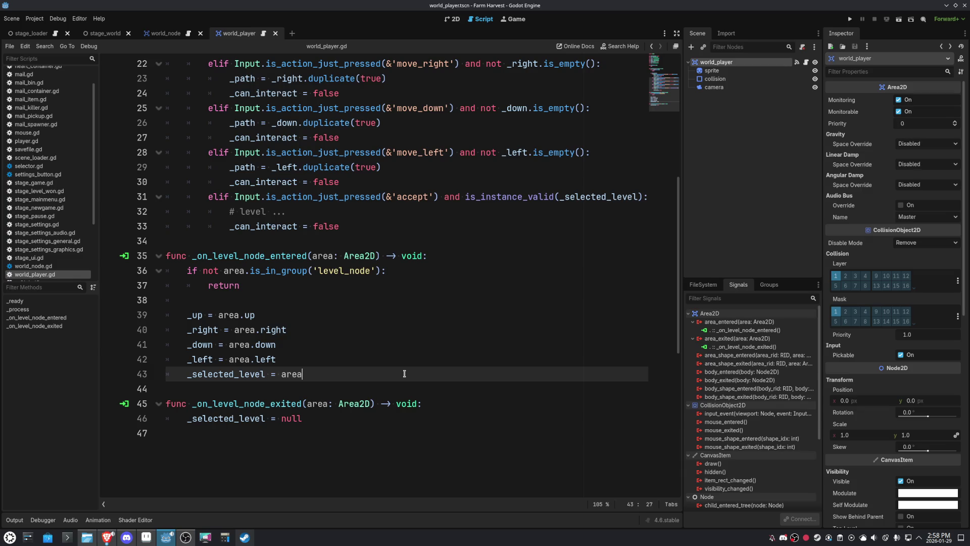
# Add '_can_interact = true' after '_selected_level = area' in the level-entered handler
pyautogui.doubleClick(270, 232)
pyautogui.scroll(7, 358, 419)
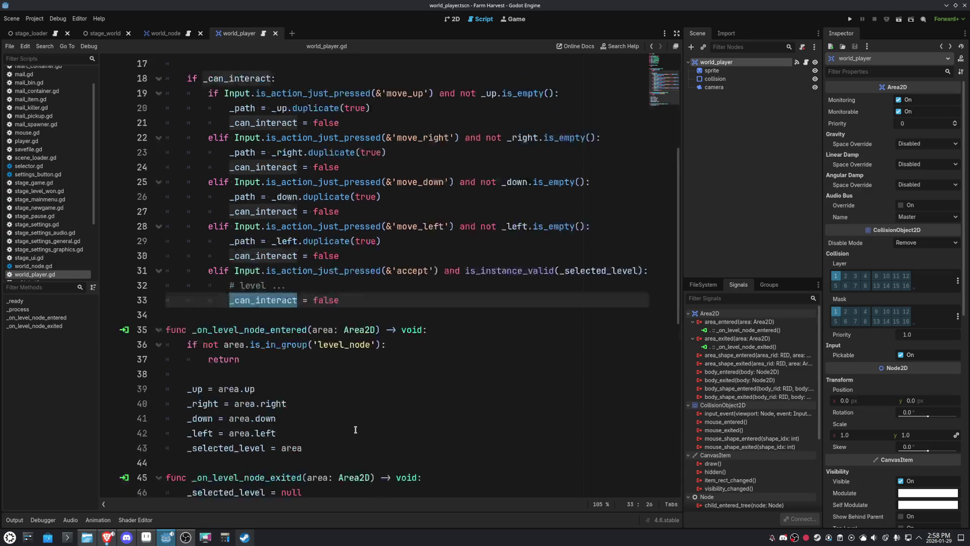
pyautogui.scroll(-7, 355, 429)
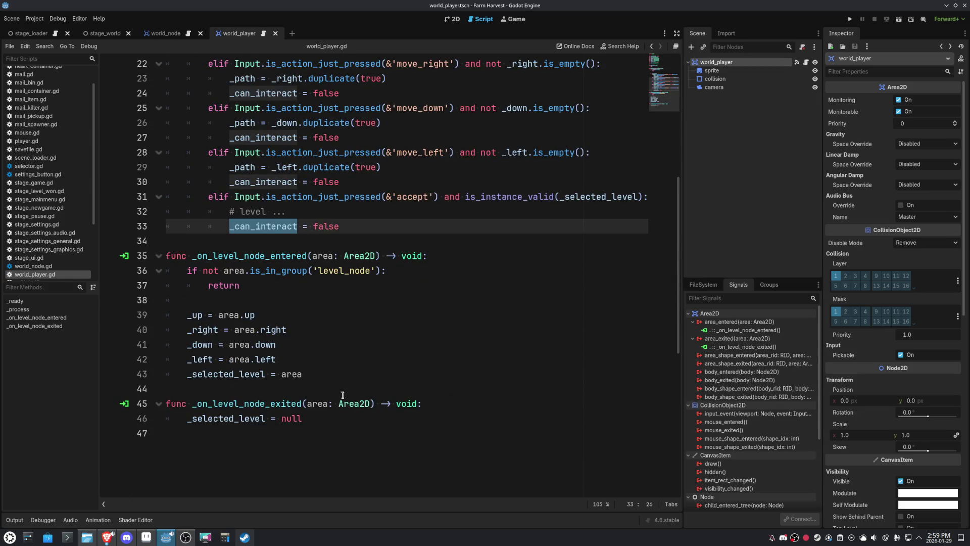
pyautogui.click(332, 374)
pyautogui.press('Return')
pyautogui.write('_can_interact = true')
# Select the level_node group name in the handler and switch to world_node.gd
pyautogui.click(372, 326)
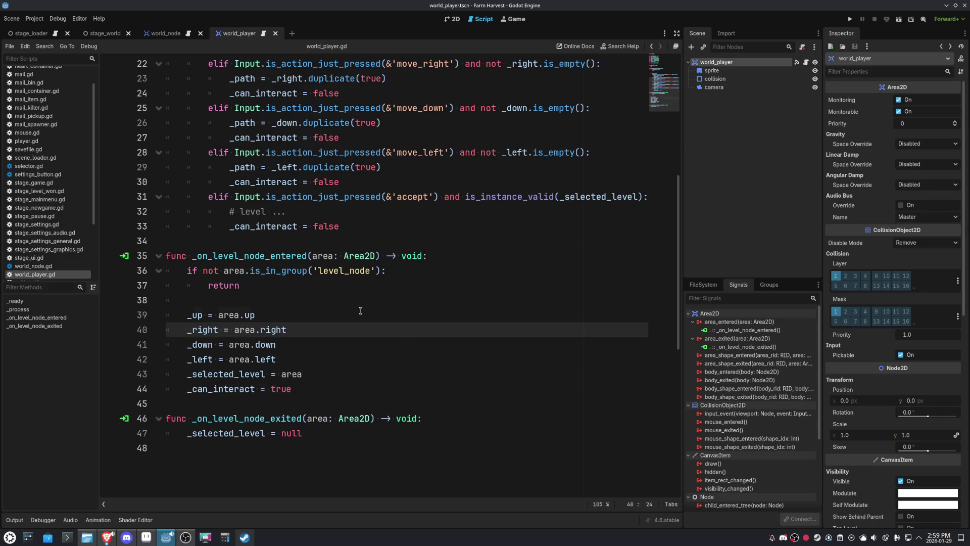
pyautogui.click(361, 311)
pyautogui.doubleClick(341, 270)
pyautogui.click(170, 34)
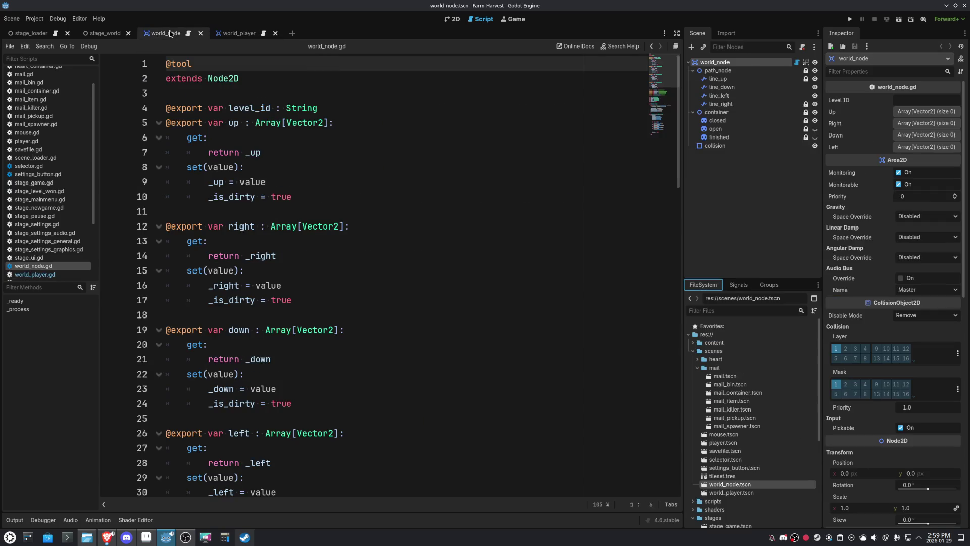
# Add a level_node group to the world_node node, then return to world_player.gd
pyautogui.click(768, 283)
pyautogui.click(691, 298)
pyautogui.hotkey('ctrl', 'v')
pyautogui.press('Return')
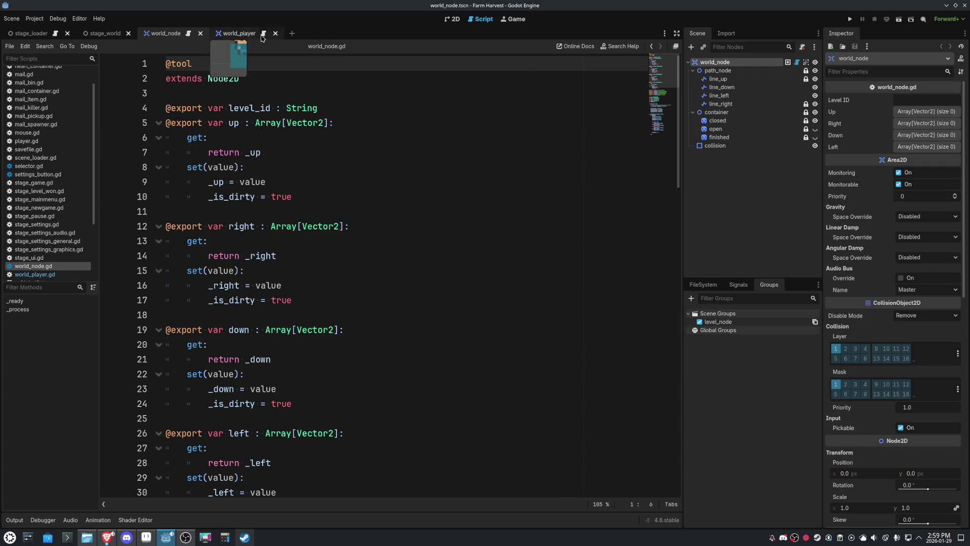
pyautogui.click(242, 33)
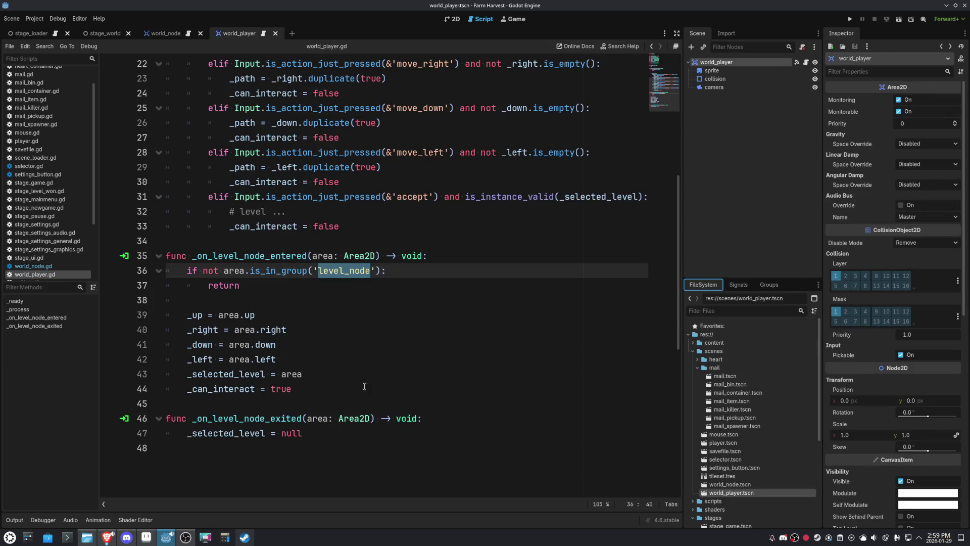
# Add '_can_interact = false' on line 48 of the level-exited handler, then delete it again
pyautogui.doubleClick(237, 389)
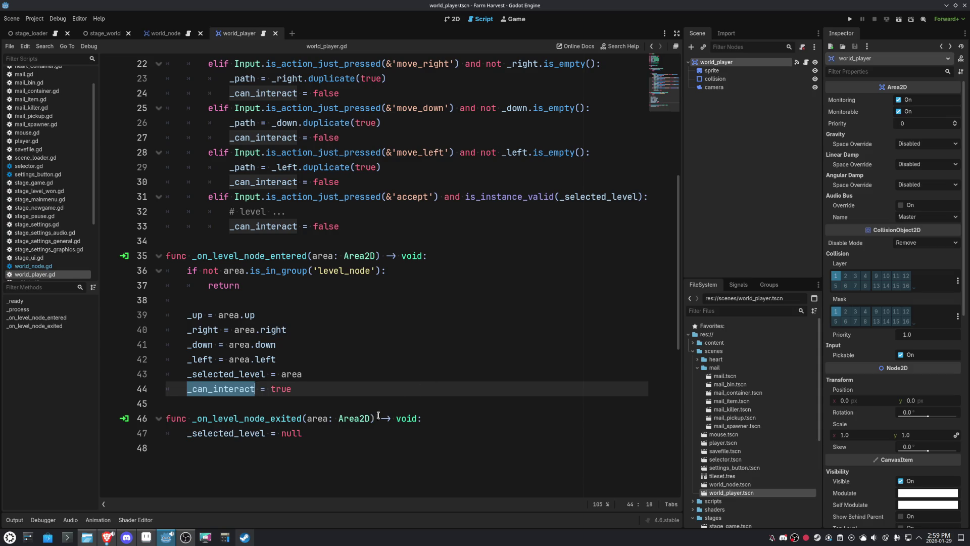
pyautogui.click(324, 433)
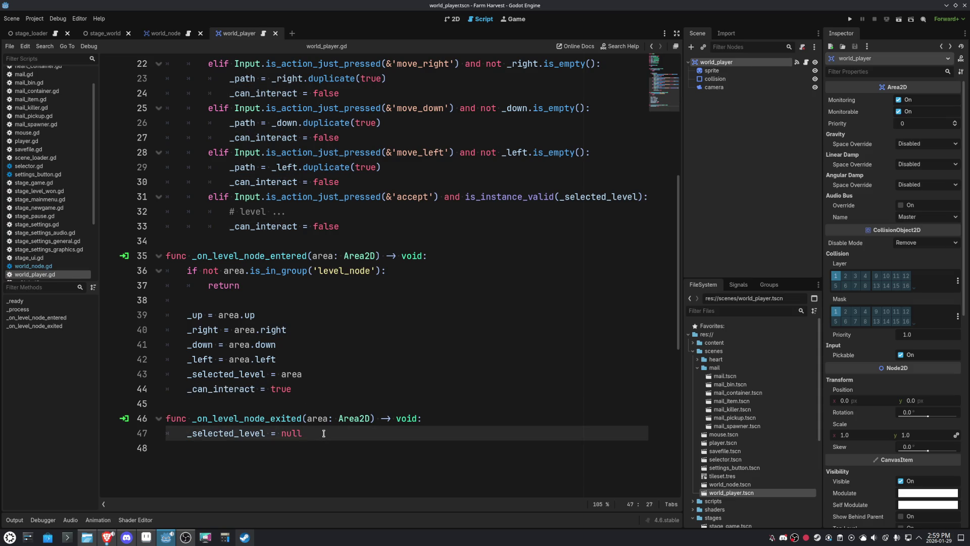
pyautogui.press('Return')
pyautogui.write('_can_interact = false')
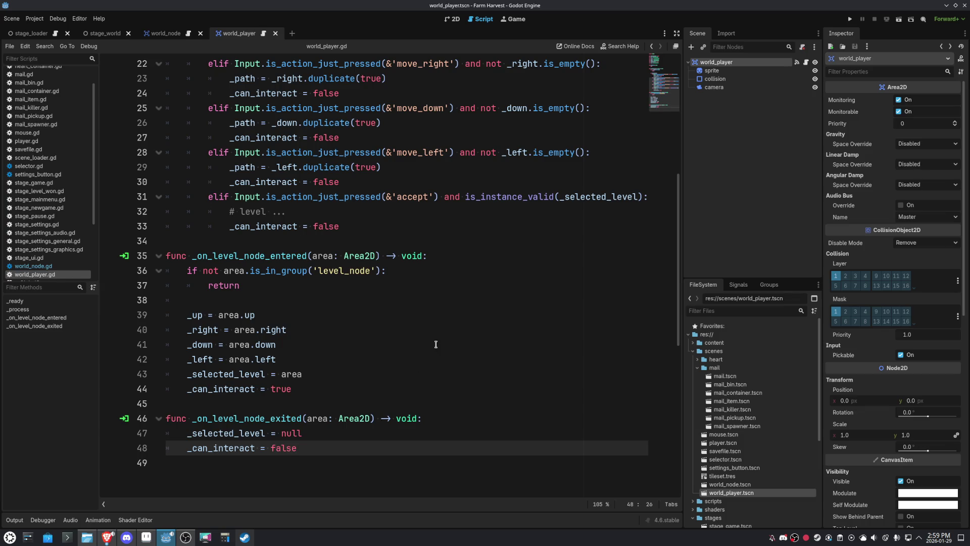
pyautogui.click(436, 344)
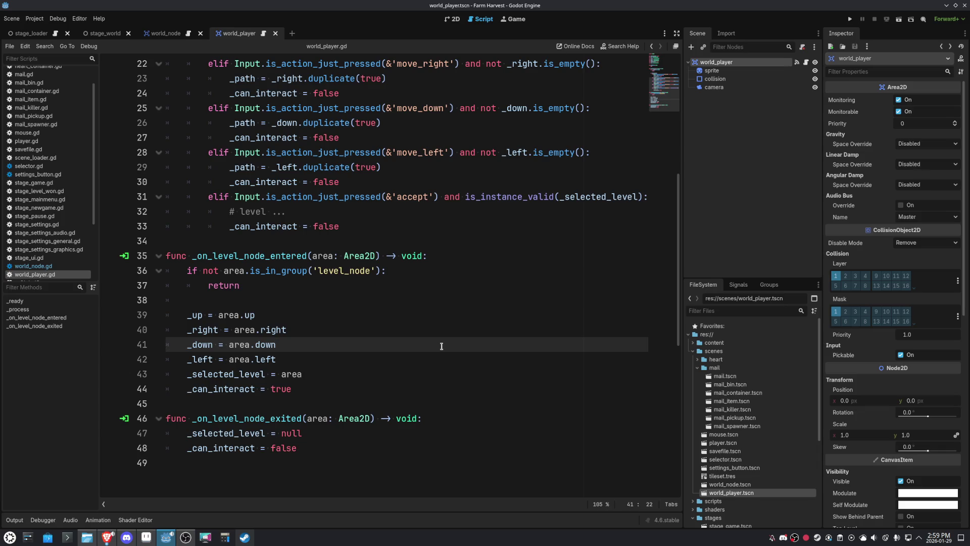
pyautogui.click(325, 447)
pyautogui.hotkey('ctrl', 'shift', 'k')
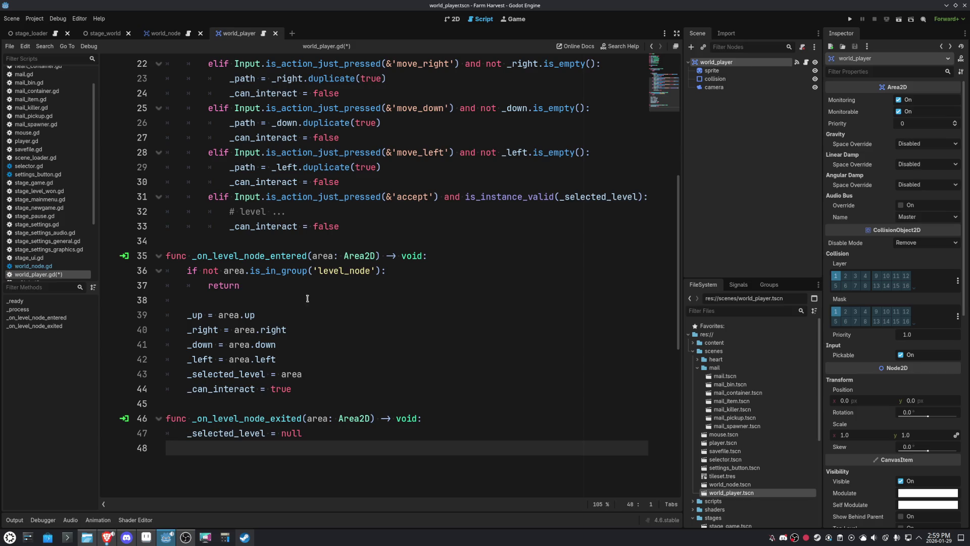
pyautogui.click(264, 244)
pyautogui.scroll(6, 362, 321)
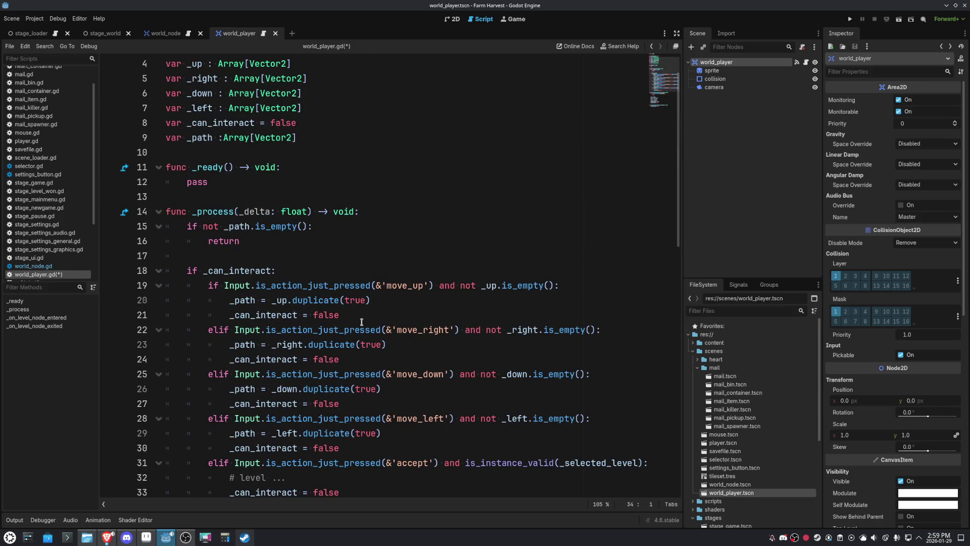
# Add an empty 'func _update_path():' with a pass body after line 34
pyautogui.scroll(-5, 361, 322)
pyautogui.scroll(3, 440, 355)
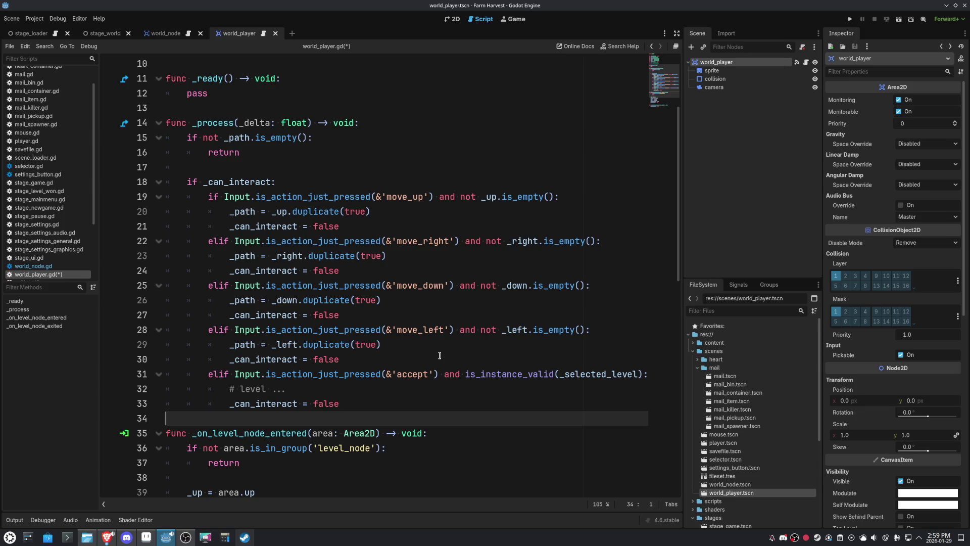
pyautogui.press('Return')
pyautogui.write('fun')
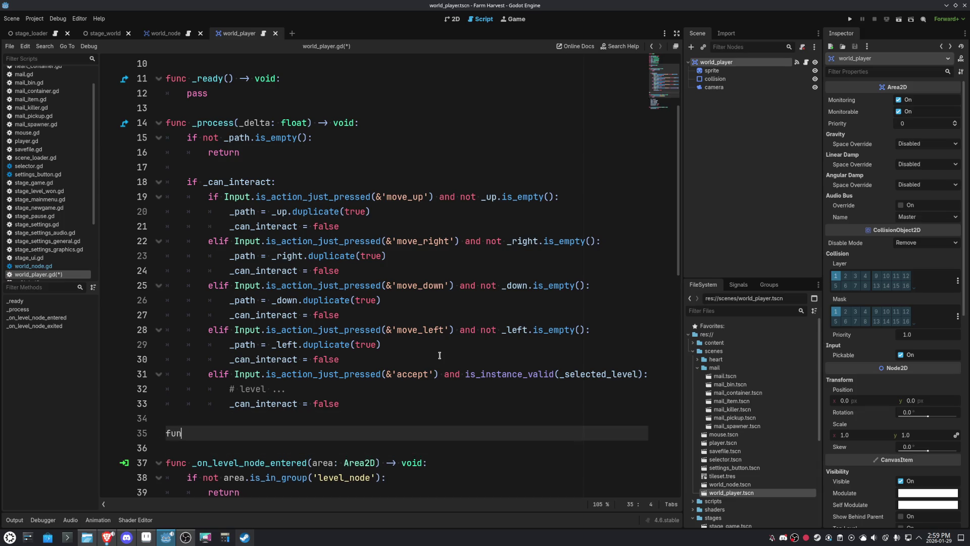
pyautogui.write('c _upd')
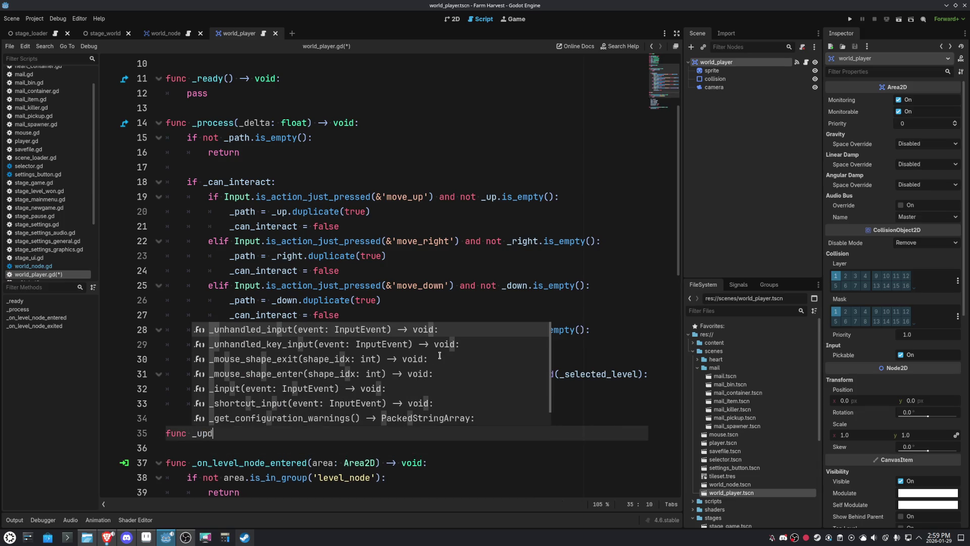
pyautogui.write('ate_path')
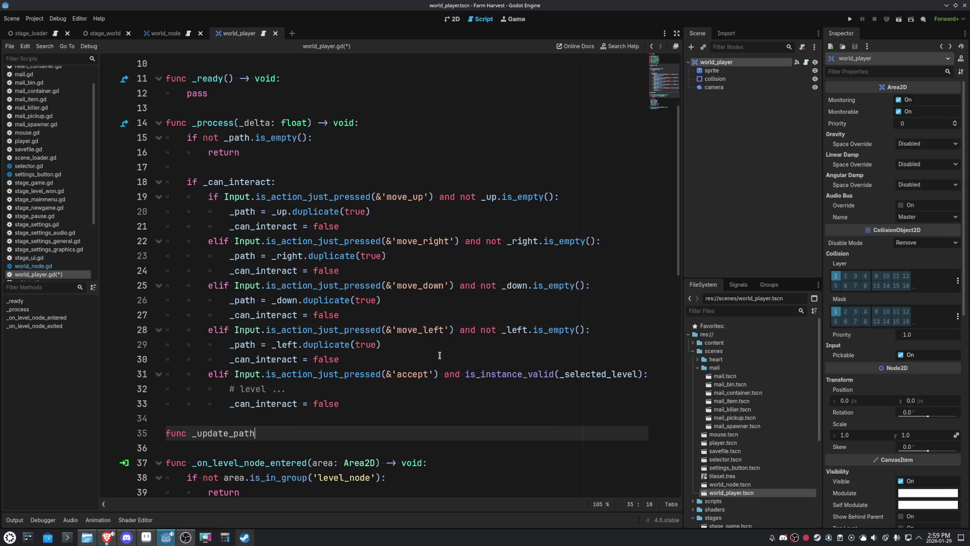
pyautogui.write('():')
pyautogui.press('Return')
pyautogui.write('pass')
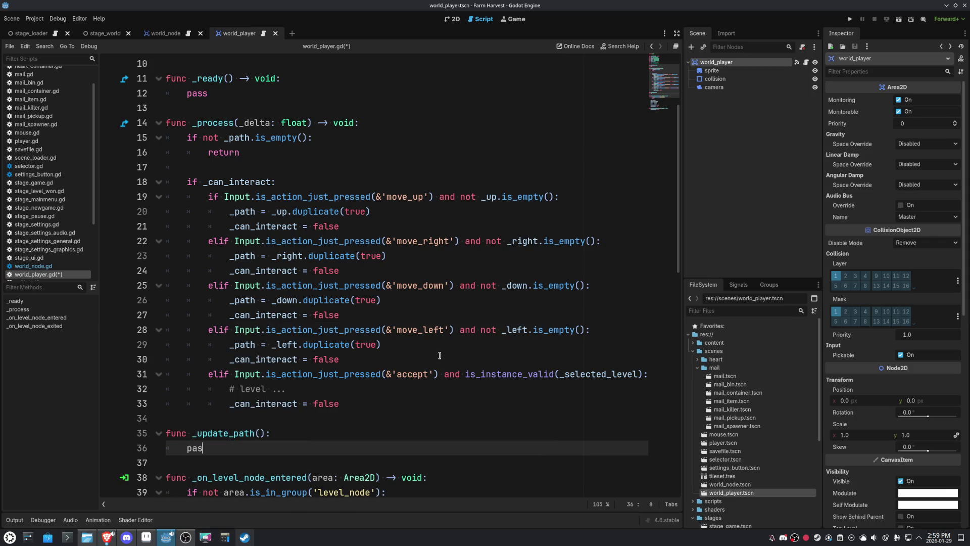
# Open blank lines inside the empty-path check on line 15, above the return
pyautogui.click(396, 144)
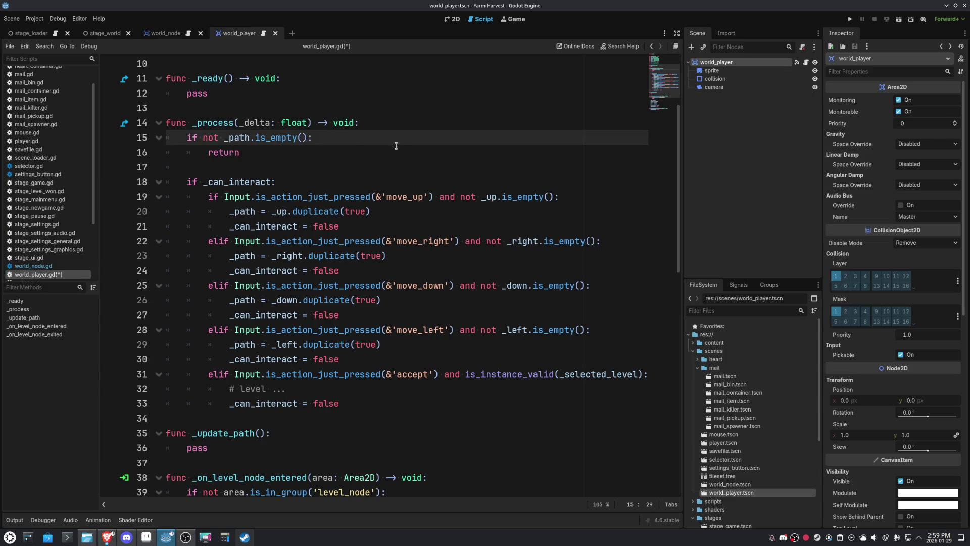
pyautogui.press('Return')
pyautogui.press('Return')
pyautogui.press('Up')
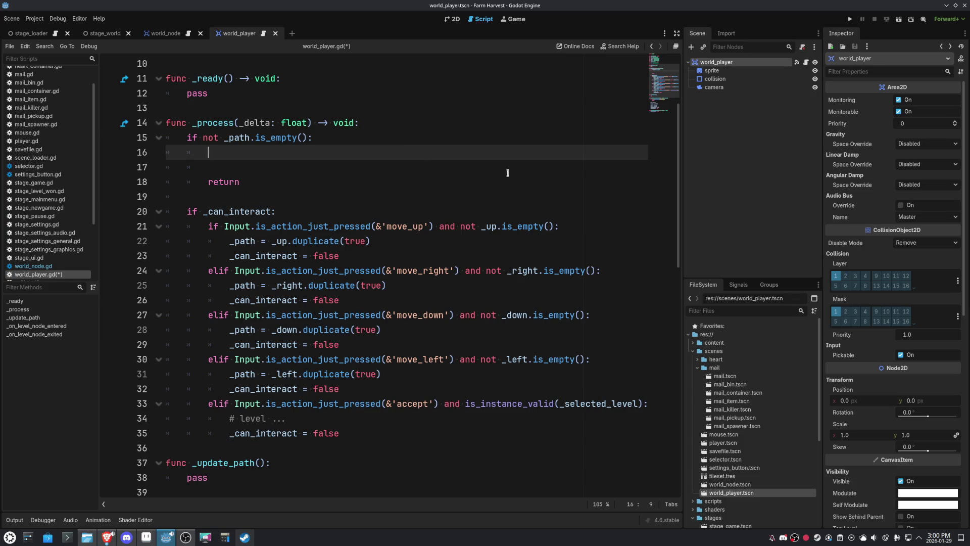
pyautogui.click(619, 46)
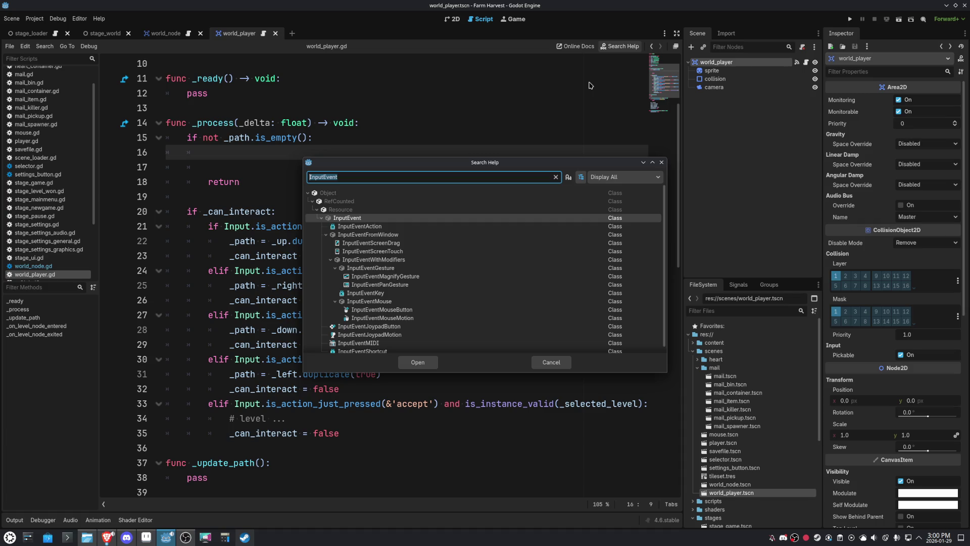
# Search help for 'tilemap' and read the TileMapLayer class documentation
pyautogui.write('tilemap')
pyautogui.doubleClick(365, 233)
pyautogui.scroll(-10, 428, 265)
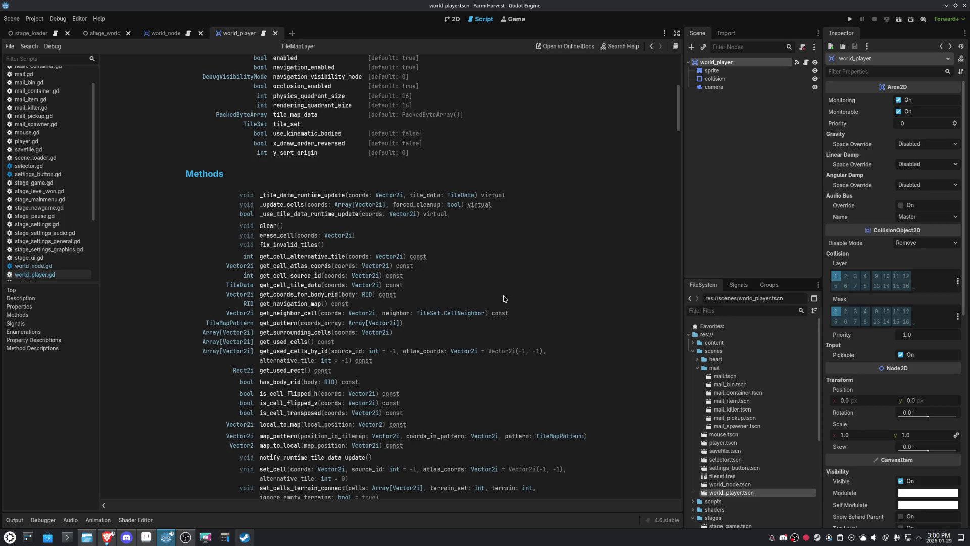
pyautogui.scroll(-5, 504, 299)
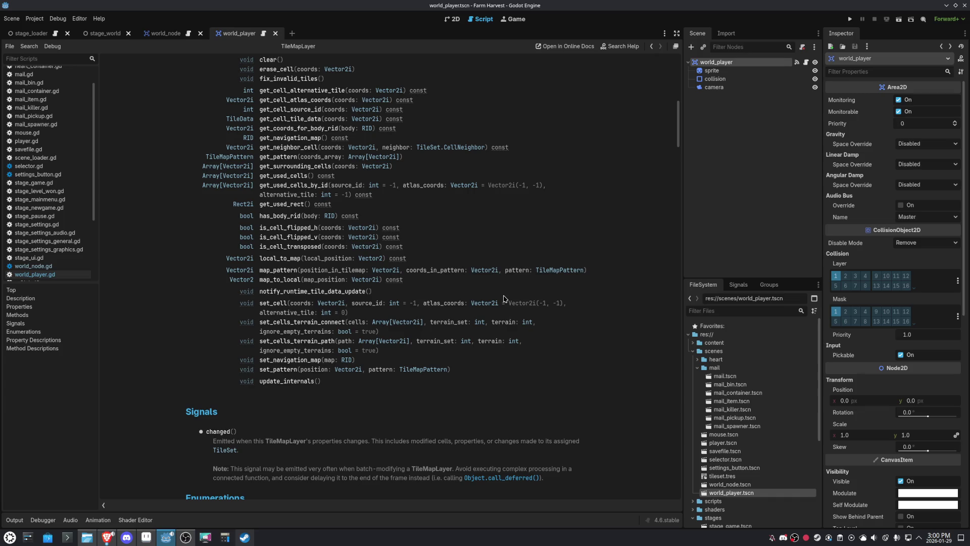
pyautogui.scroll(2, 503, 298)
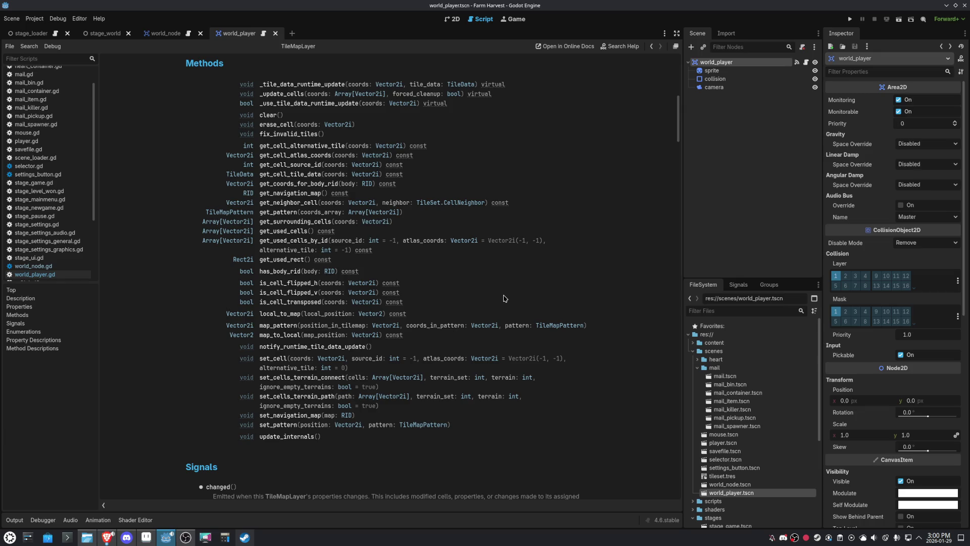
pyautogui.scroll(-8, 504, 299)
pyautogui.scroll(10, 504, 298)
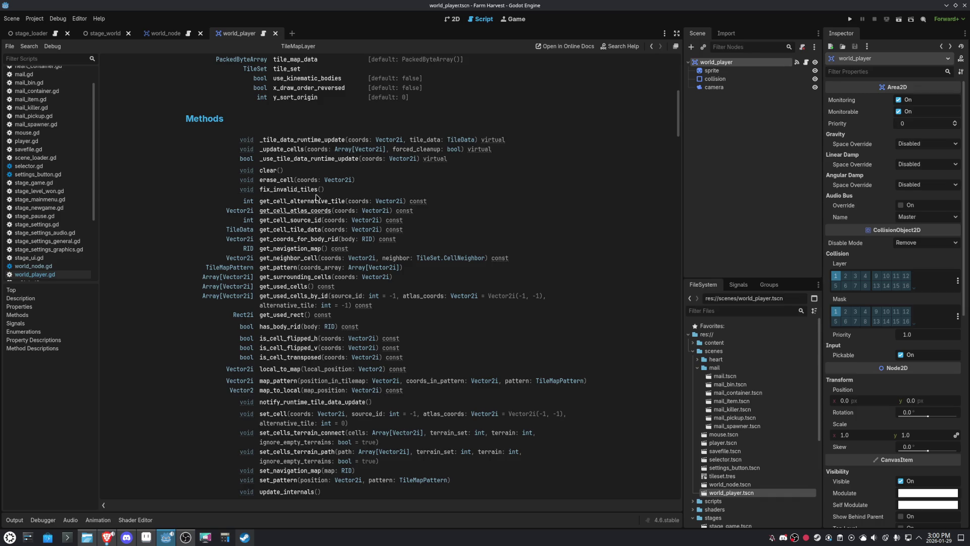
# Search help for 'map_to', read TileMapLayer.map_to_local, then return to world_player.gd
pyautogui.click(620, 47)
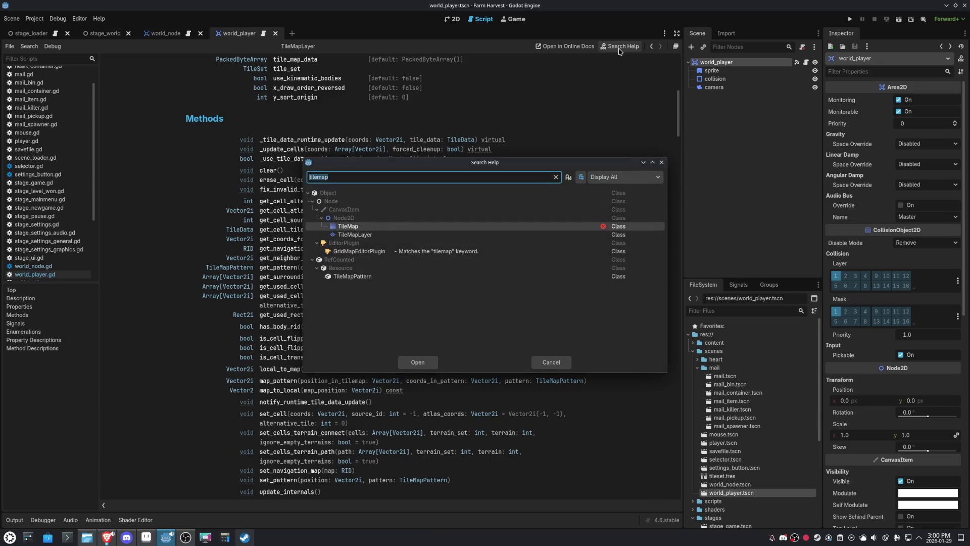
pyautogui.write('MapTo')
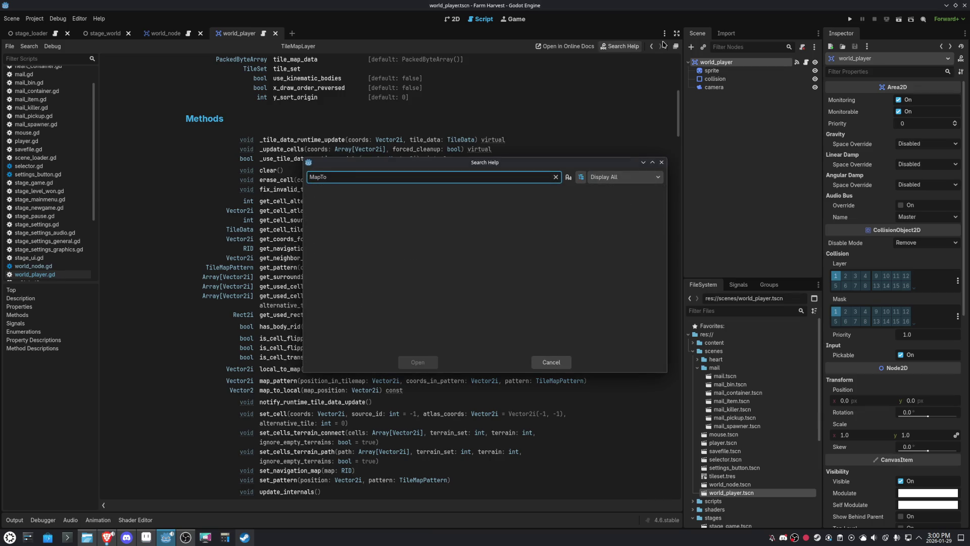
pyautogui.hotkey('ctrl', 'a')
pyautogui.write('map_o')
pyautogui.press('BackSpace')
pyautogui.write('to')
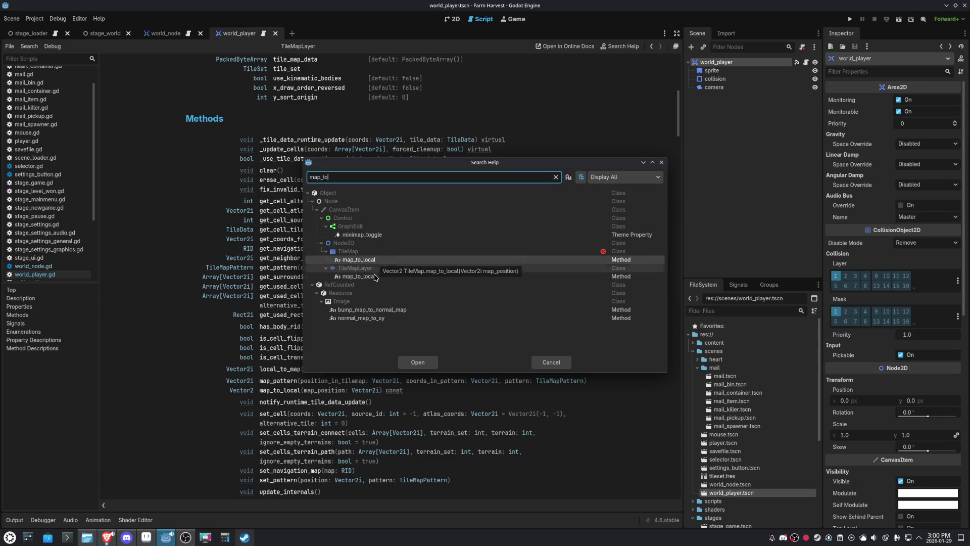
pyautogui.doubleClick(375, 277)
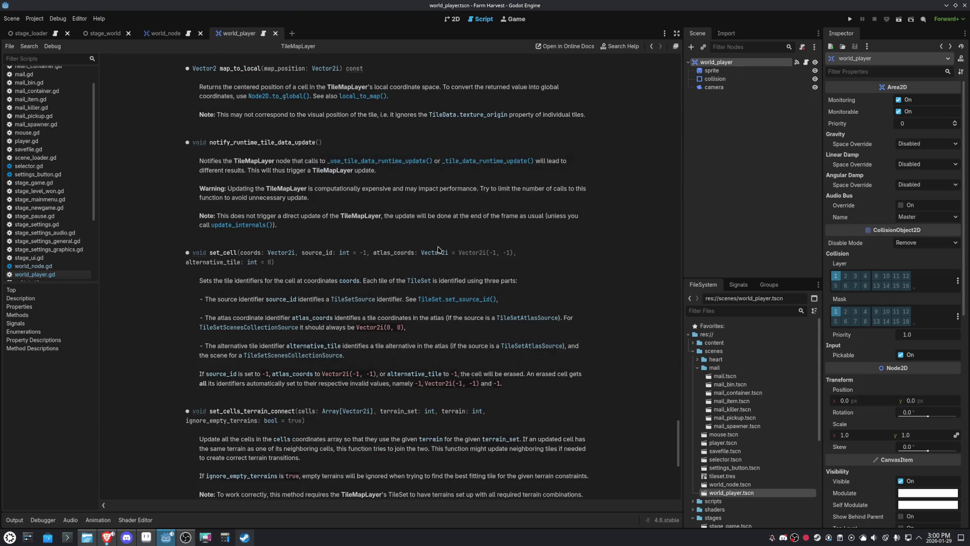
pyautogui.scroll(3, 377, 241)
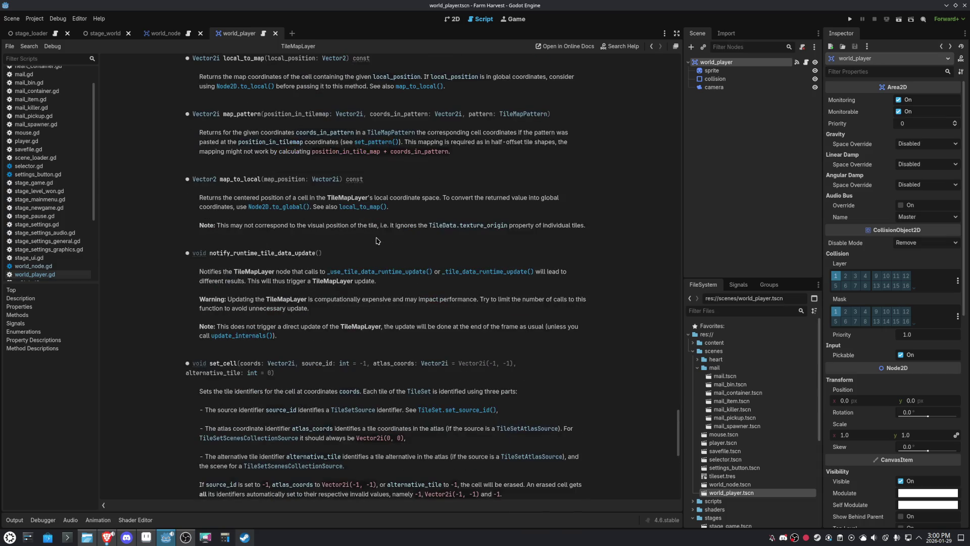
pyautogui.scroll(2, 378, 240)
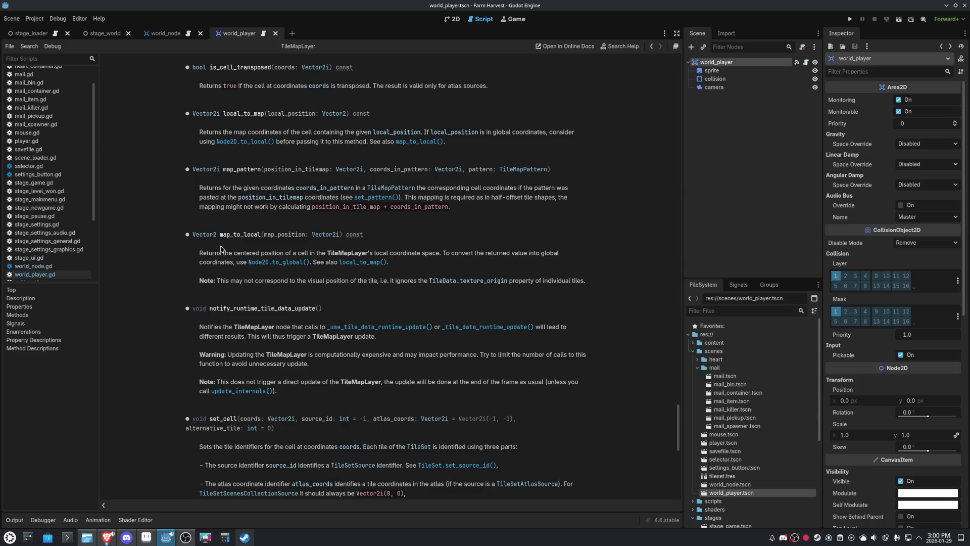
pyautogui.doubleClick(227, 235)
pyautogui.doubleClick(237, 234)
pyautogui.click(651, 46)
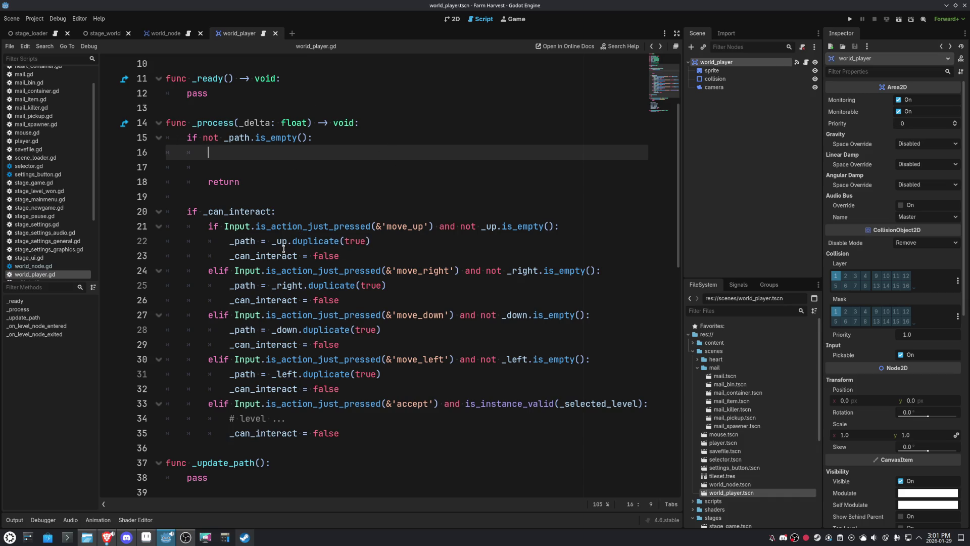
# Rename _update_path to _set_path with a path:Array[Vector2] parameter
pyautogui.scroll(-1, 383, 341)
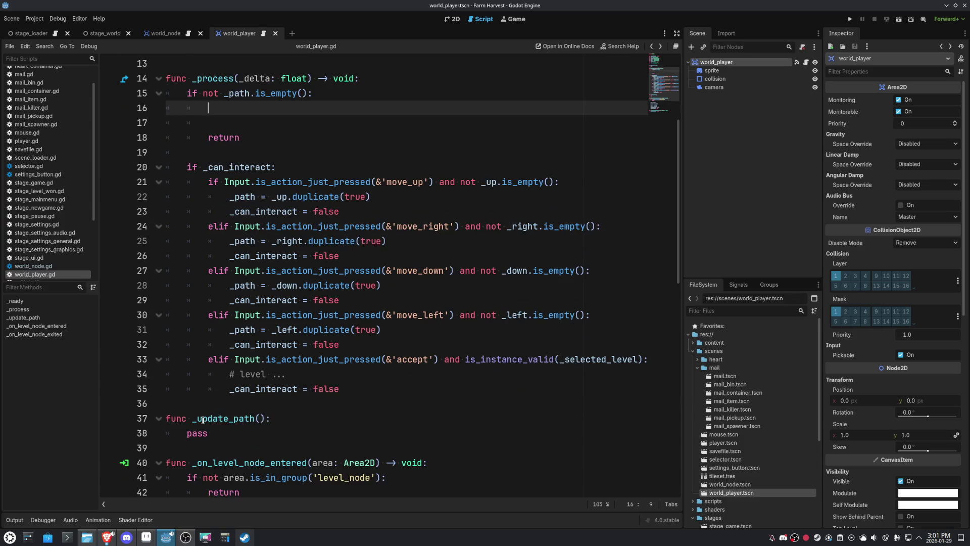
pyautogui.moveTo(228, 419); pyautogui.dragTo(192, 419)
pyautogui.write('set')
pyautogui.click(245, 419)
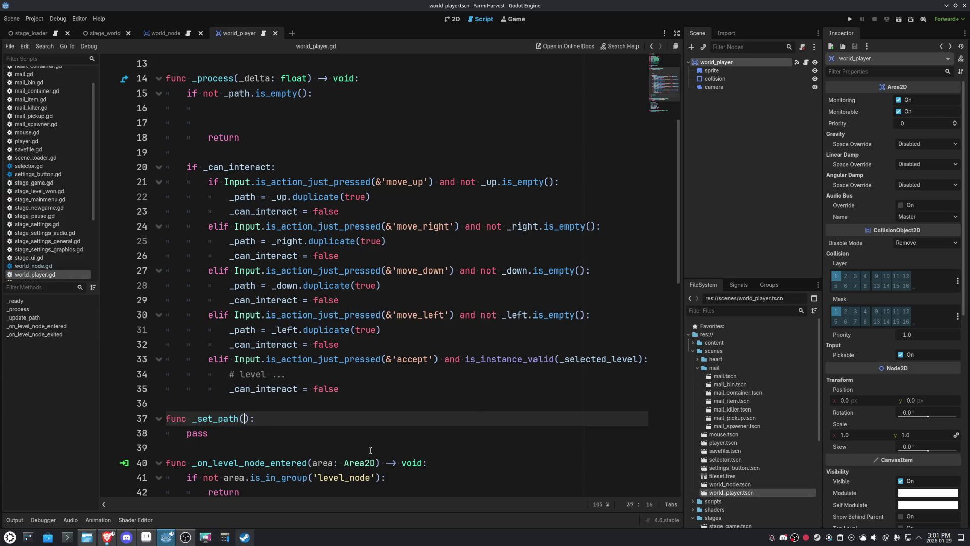
pyautogui.write('path')
pyautogui.write(':Array[')
pyautogui.write('Vector2')
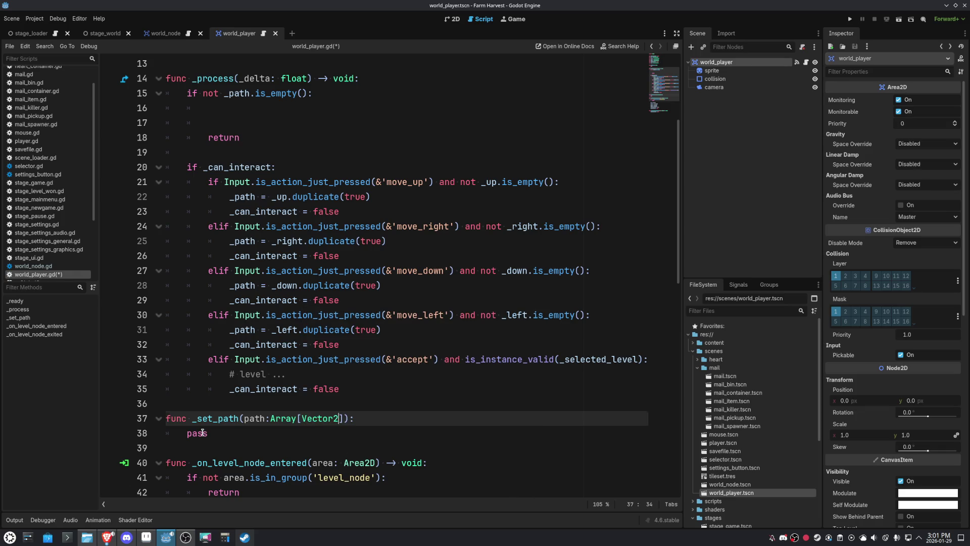
# Replace pass with an early return when path.is_empty()
pyautogui.doubleClick(202, 433)
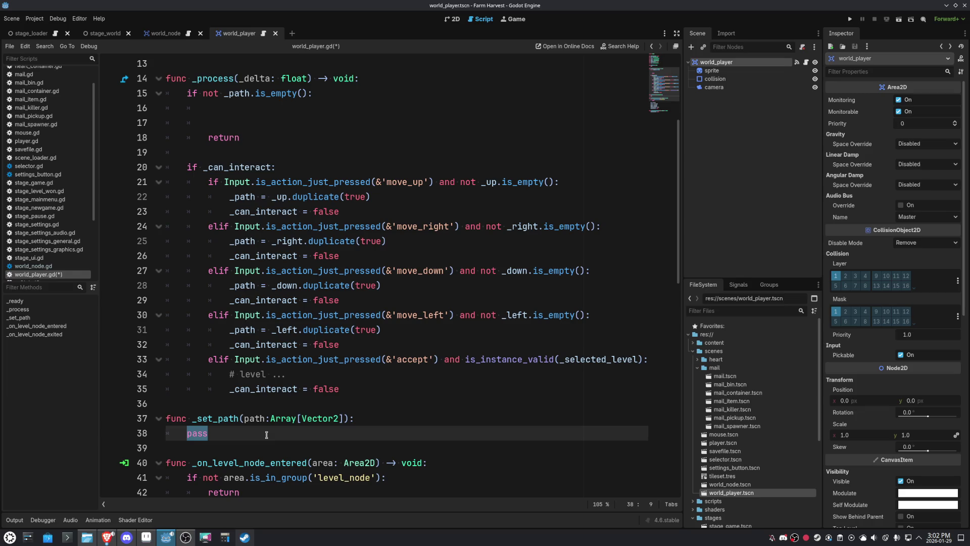
pyautogui.write('if ')
pyautogui.write('path.is')
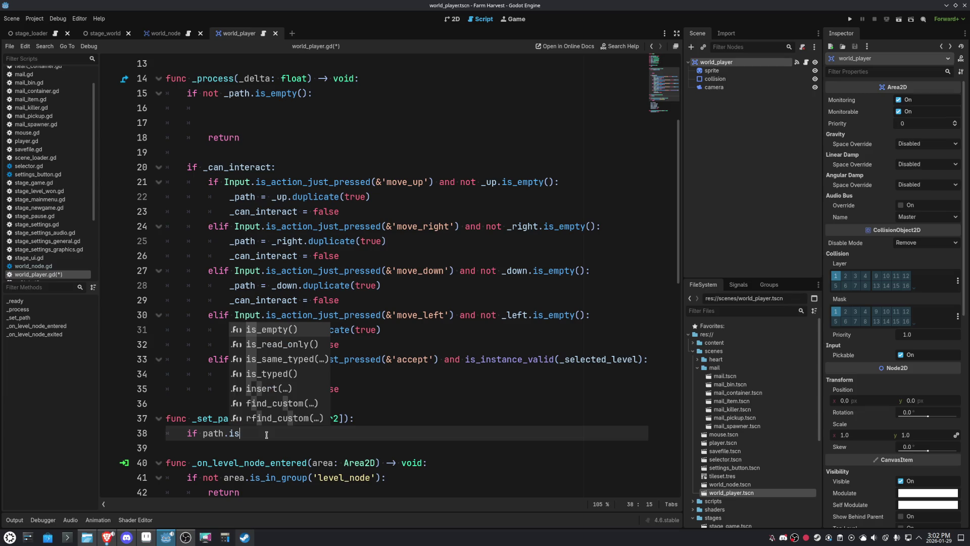
pyautogui.press('Return')
pyautogui.write(':')
pyautogui.press('Return')
pyautogui.write('return')
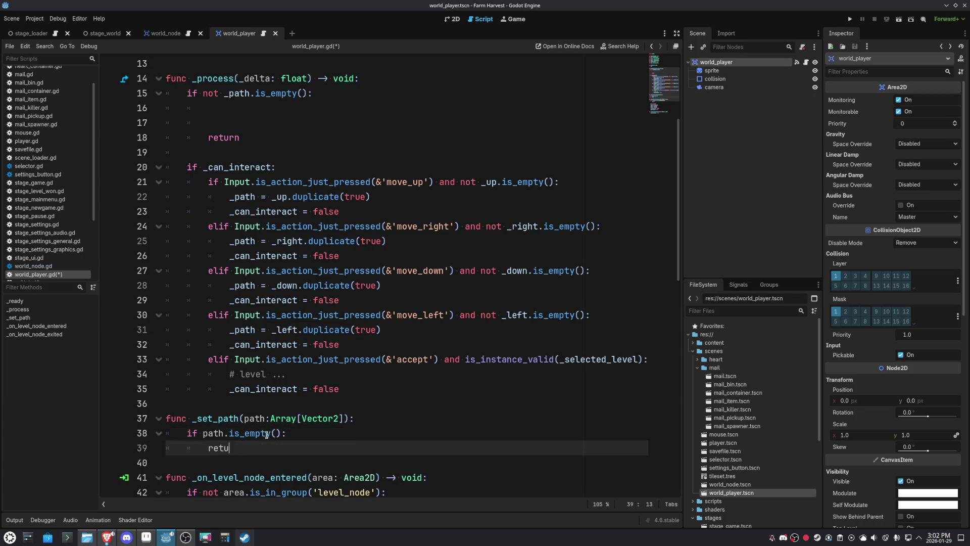
pyautogui.press('Return')
pyautogui.press('BackSpace')
pyautogui.press('Return')
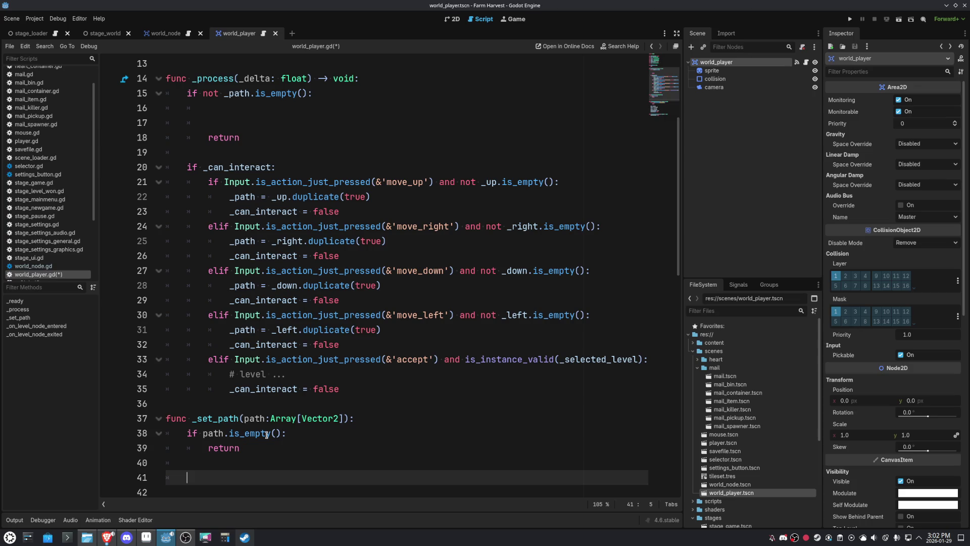
# Rename the parameter to paths and add a 'for path in paths:' loop with a pass body
pyautogui.write('for ')
pyautogui.write('path in pa')
pyautogui.write('ths')
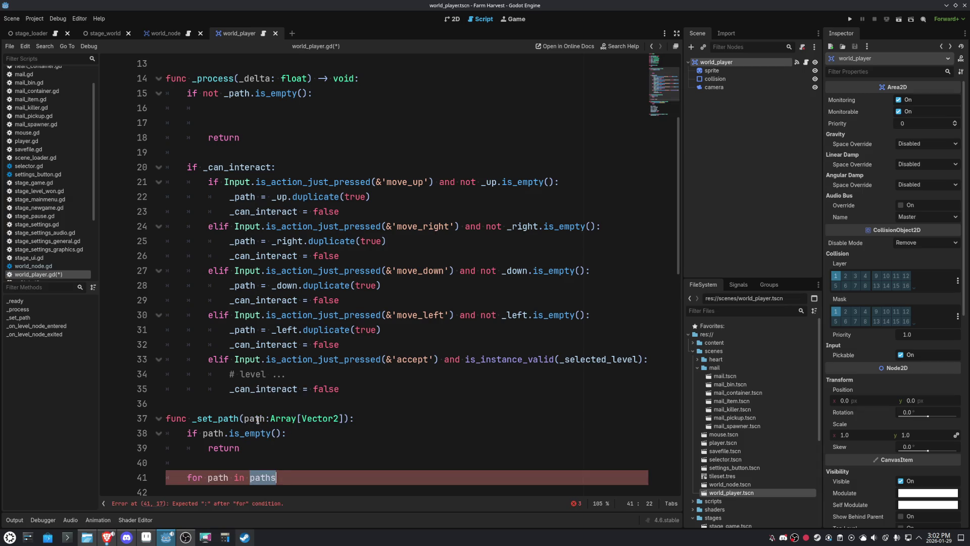
pyautogui.click(262, 418)
pyautogui.write('s')
pyautogui.click(224, 433)
pyautogui.write('s')
pyautogui.scroll(-1, 338, 444)
pyautogui.scroll(-2, 339, 444)
pyautogui.click(295, 341)
pyautogui.write(':')
pyautogui.press('Return')
pyautogui.press('Return')
pyautogui.press('Return')
pyautogui.write('pass')
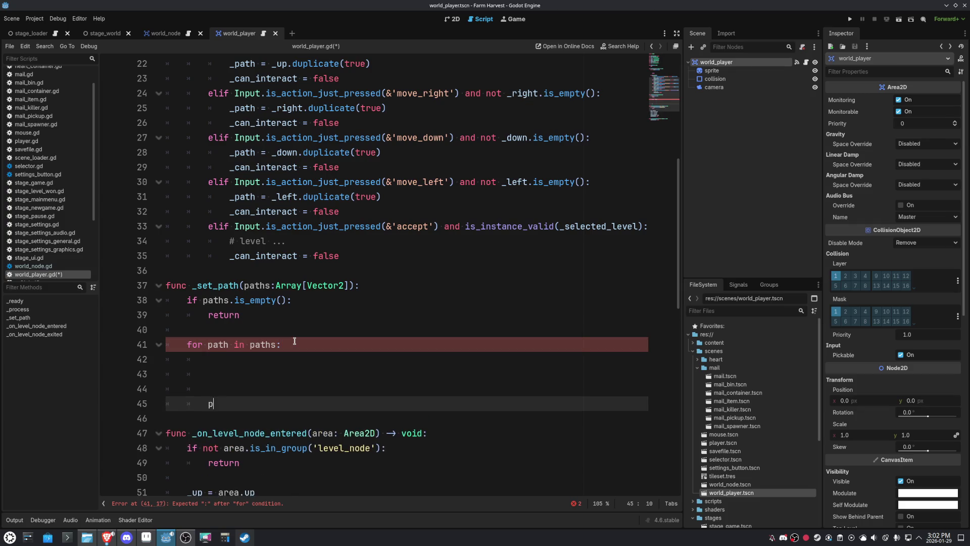
# Start a 'var parent :' declaration above the loop and look up map_to methods in the help search
pyautogui.press('Up')
pyautogui.press('Up')
pyautogui.press('Up')
pyautogui.press('Up')
pyautogui.press('Up')
pyautogui.press('Return')
pyautogui.press('Return')
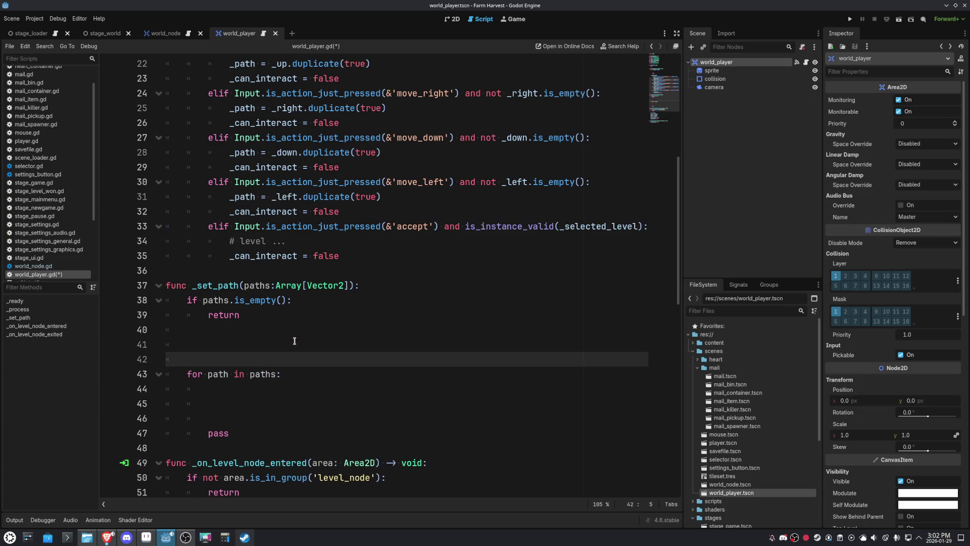
pyautogui.press('Up')
pyautogui.write('var parent =')
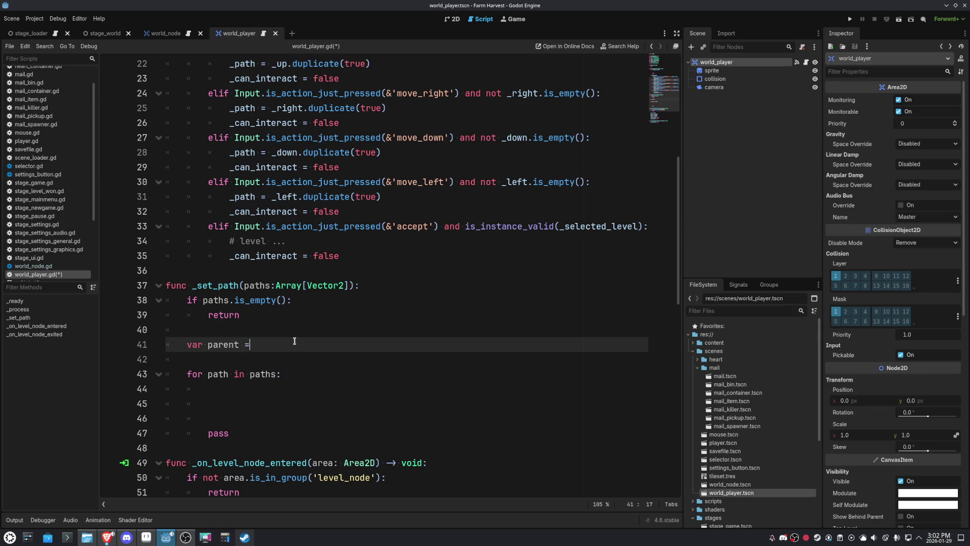
pyautogui.press('BackSpace')
pyautogui.write(':')
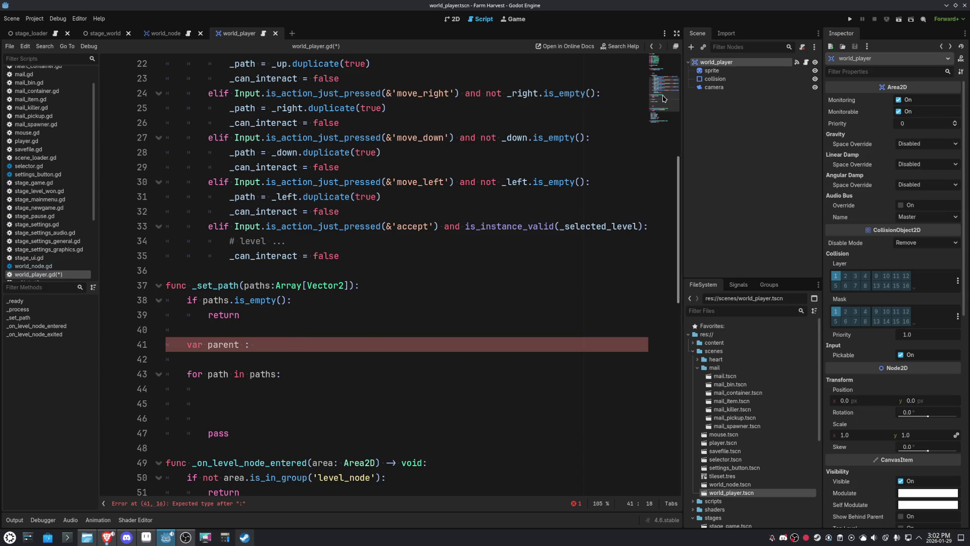
pyautogui.click(505, 63)
pyautogui.click(621, 46)
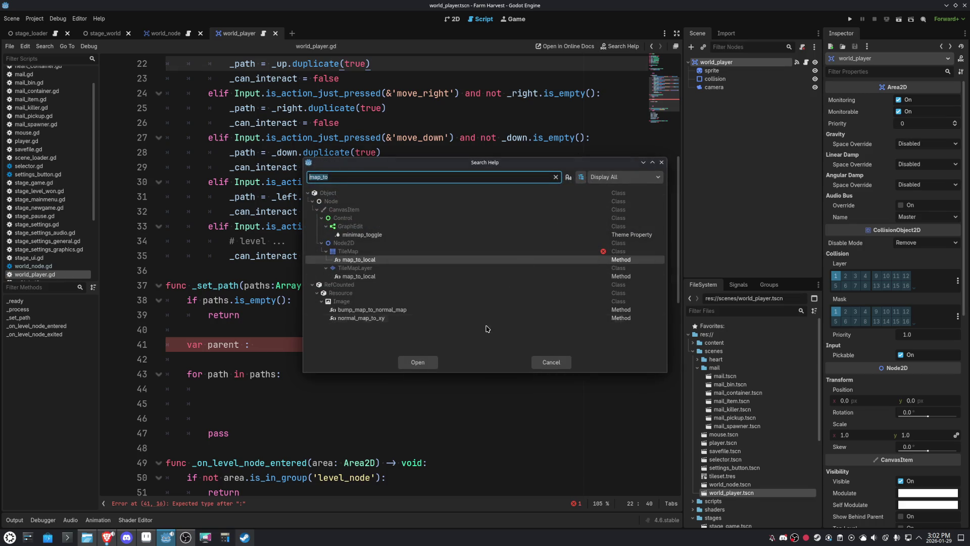
# Type the parent variable as TileMapLayer and begin assigning it parent
pyautogui.click(551, 362)
pyautogui.scroll(-4, 9, 203)
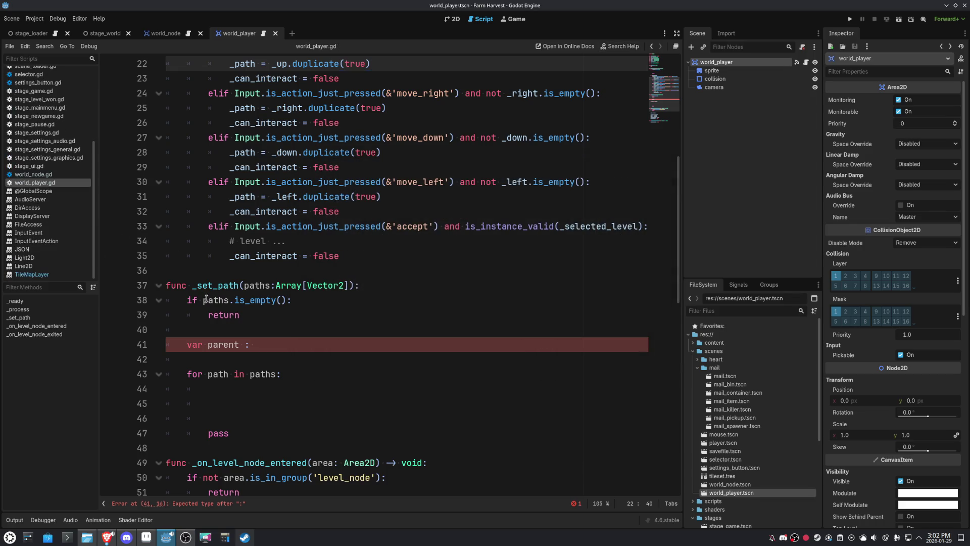
pyautogui.click(288, 345)
pyautogui.write('TileMap')
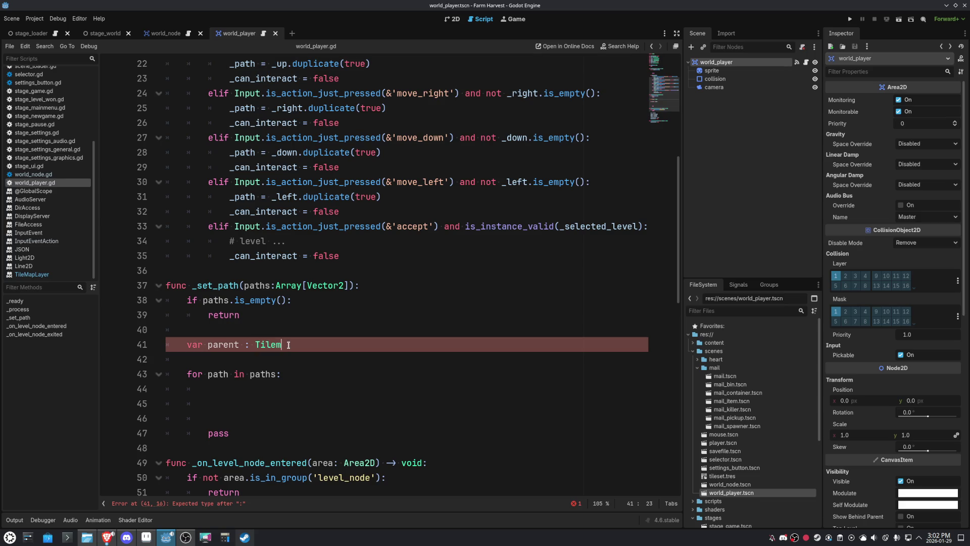
pyautogui.write('L')
pyautogui.press('Return')
pyautogui.write('= par')
pyautogui.press('Return')
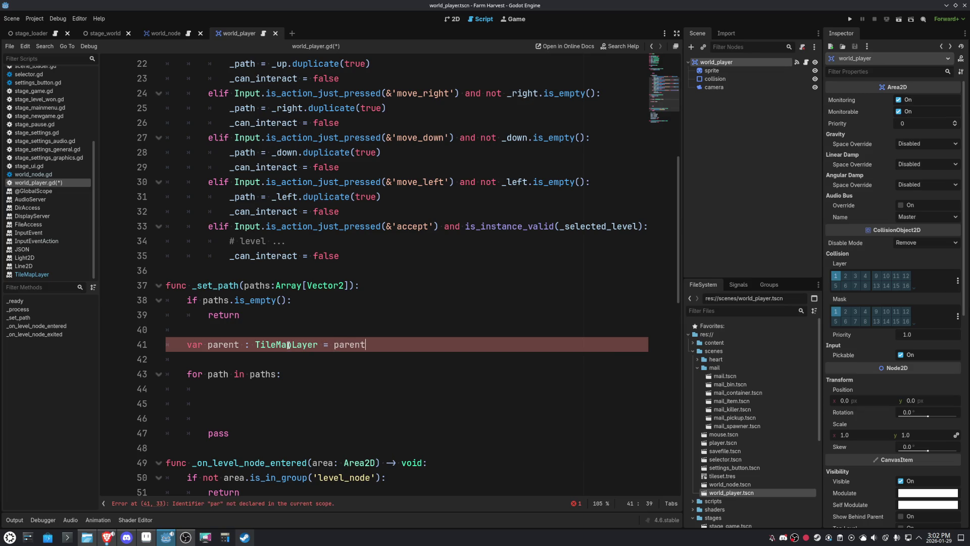
# Change the parent value to get_parent() and save world_player.gd
pyautogui.click(370, 388)
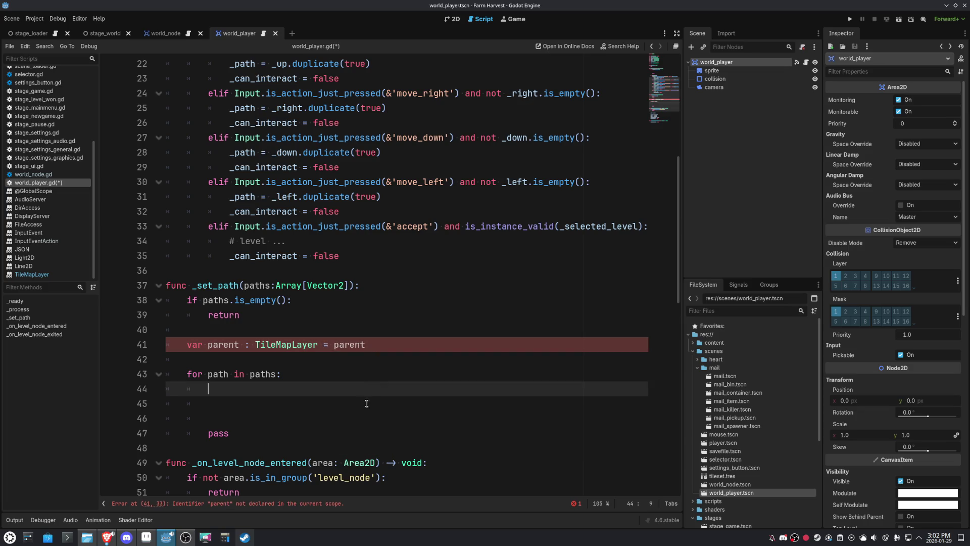
pyautogui.doubleClick(347, 345)
pyautogui.write('get_par')
pyautogui.press('Return')
pyautogui.moveTo(366, 363); pyautogui.dragTo(364, 368)
pyautogui.hotkey('ctrl', 's')
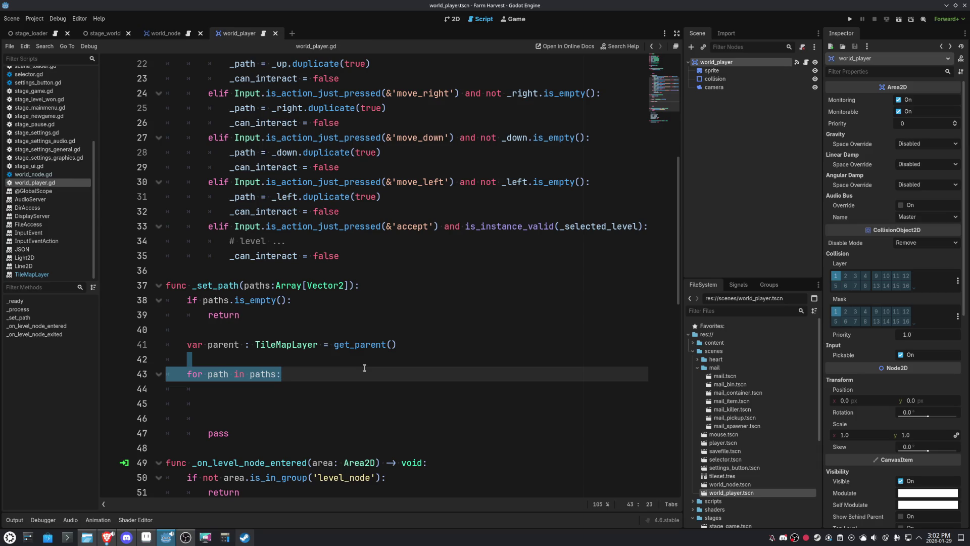
pyautogui.click(301, 392)
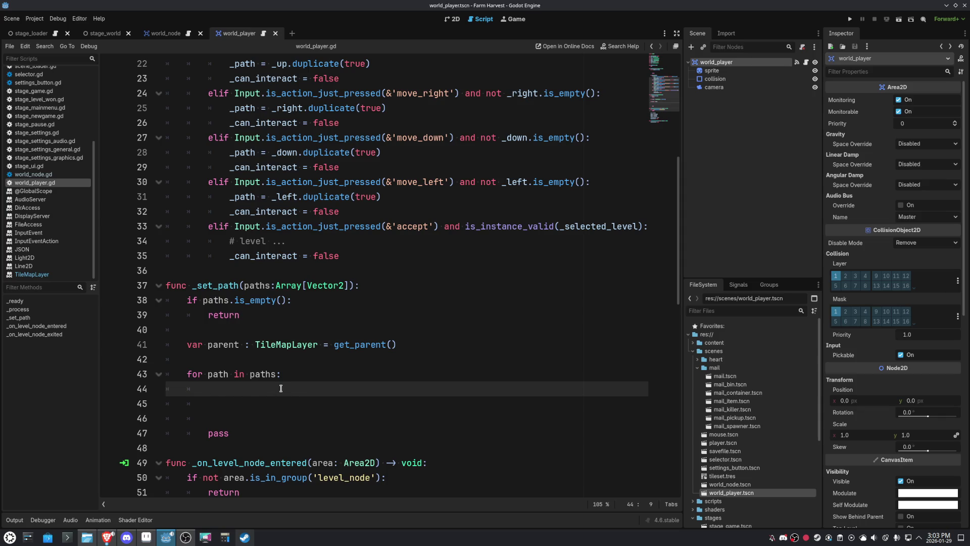
# Begin a 'path =' assignment in the loop and search the docs for get_global methods
pyautogui.moveTo(278, 380)
pyautogui.write('path')
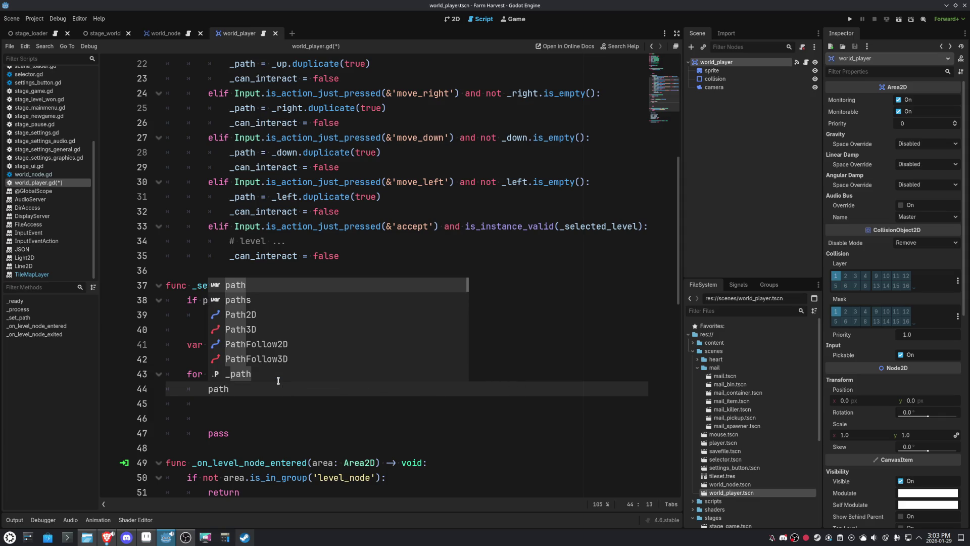
pyautogui.write(' =')
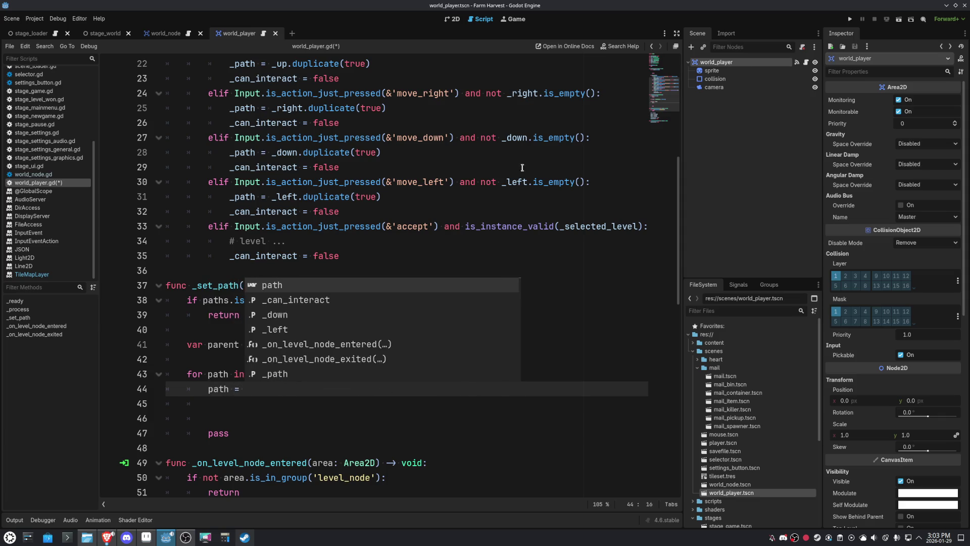
pyautogui.click(613, 45)
pyautogui.write('G')
pyautogui.press('BackSpace')
pyautogui.write('get_global')
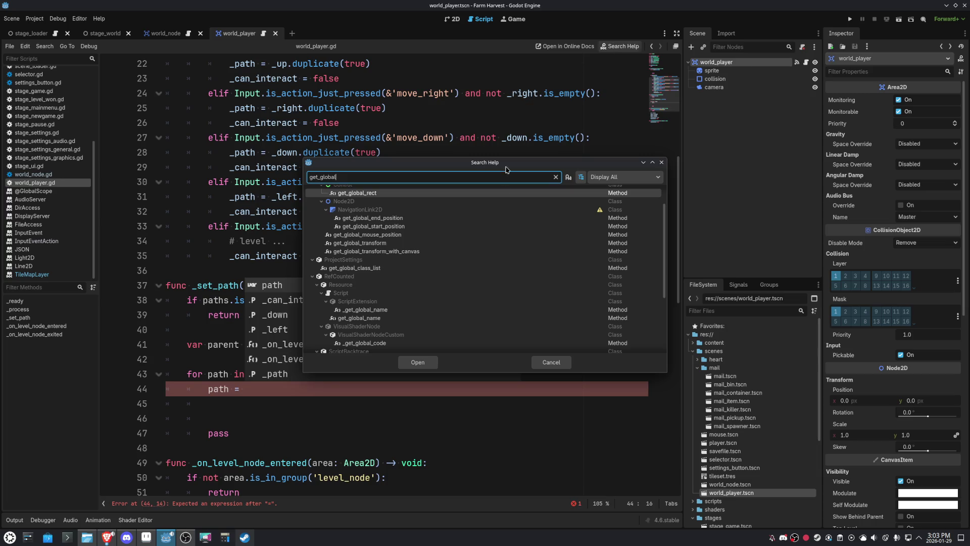
pyautogui.scroll(2, 457, 265)
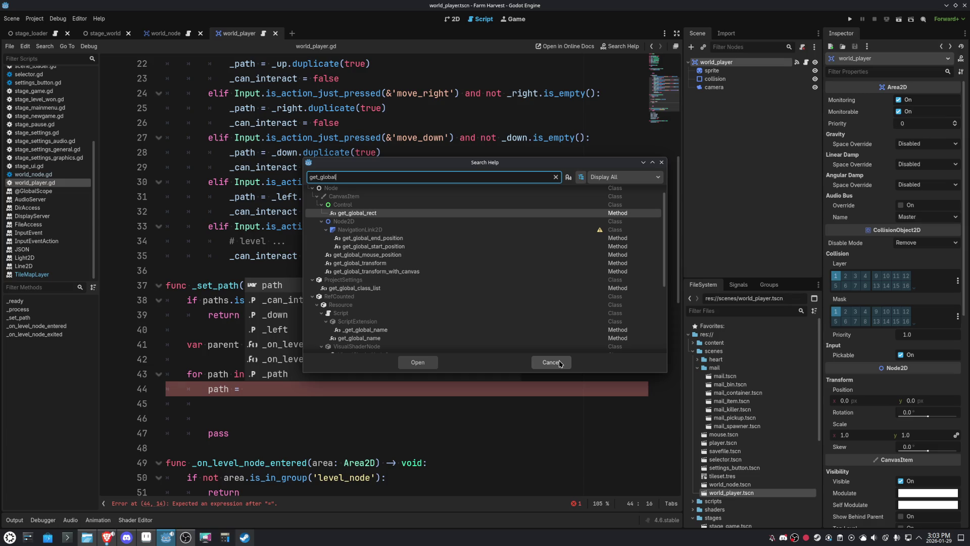
pyautogui.click(551, 362)
pyautogui.click(275, 387)
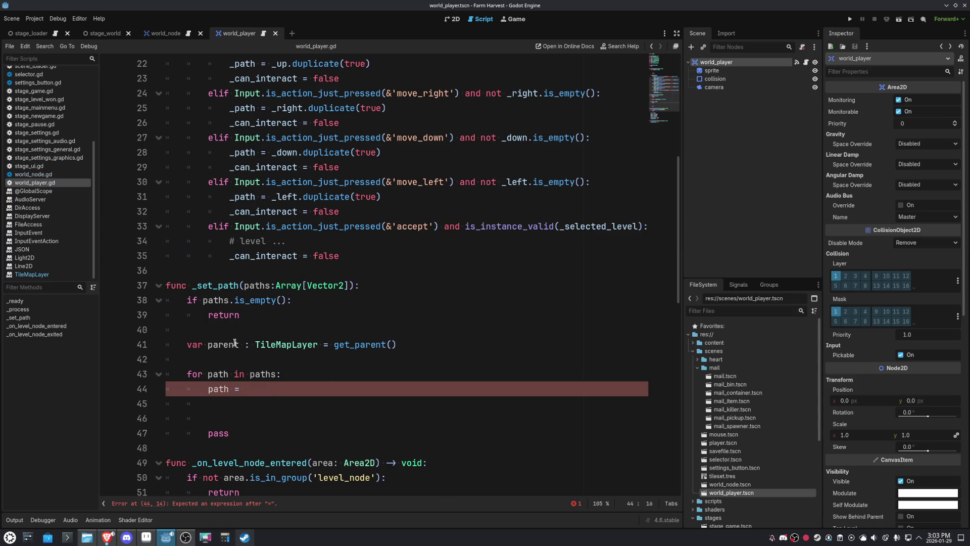
pyautogui.doubleClick(235, 343)
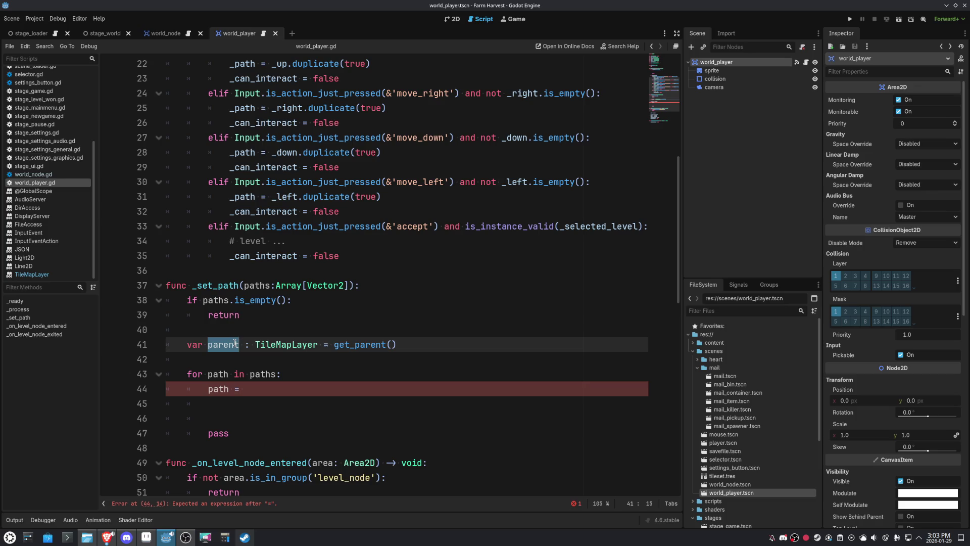
pyautogui.scroll(-4, 300, 401)
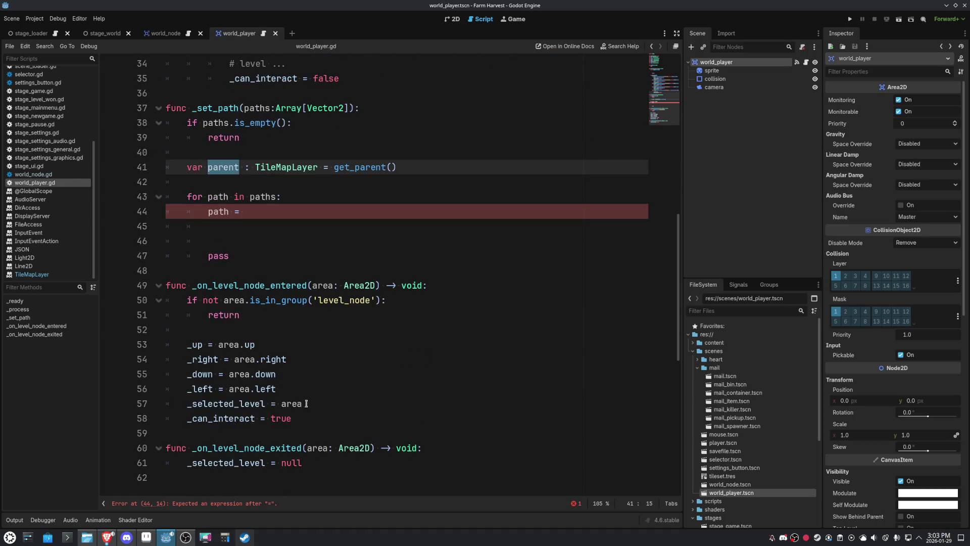
pyautogui.doubleClick(223, 404)
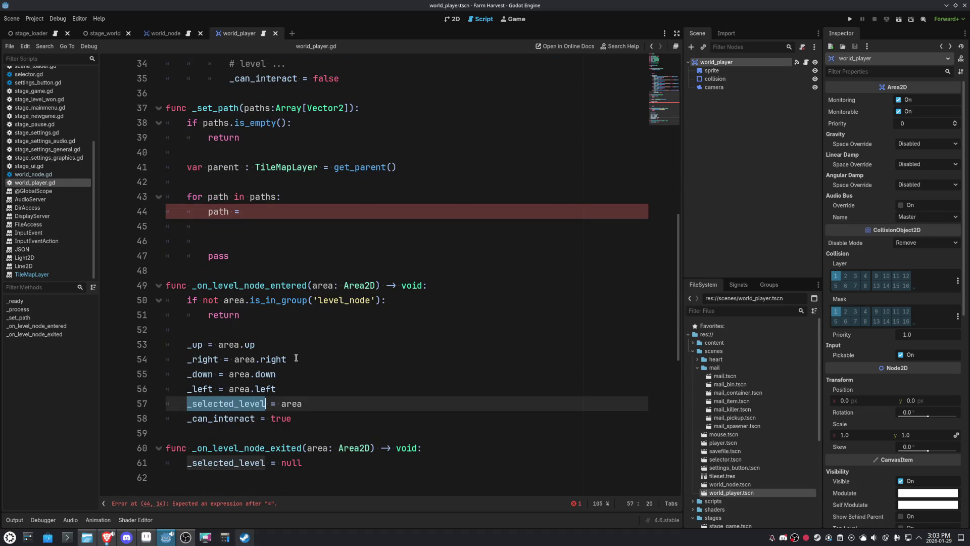
pyautogui.click(159, 38)
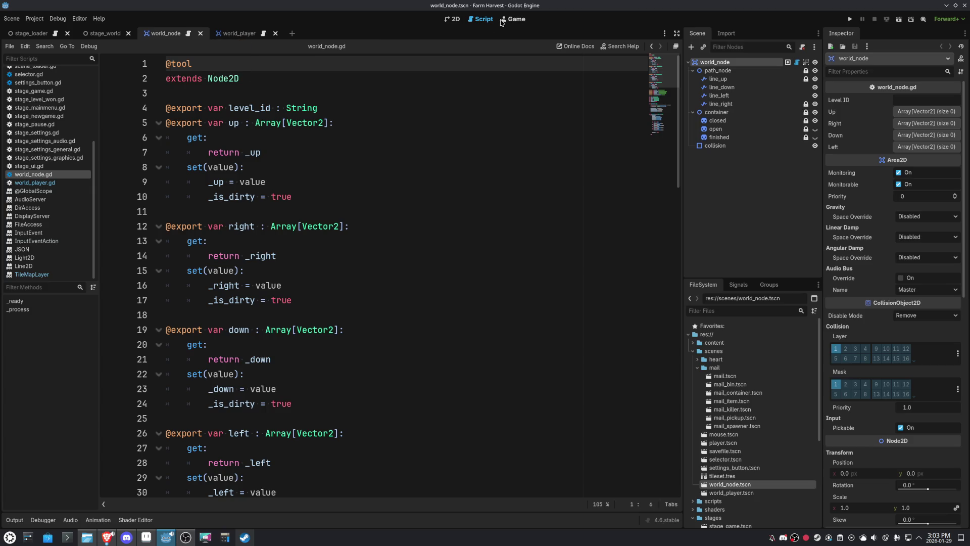
# Inspect level_0's path points in the stage_world scene, then return to world_player.gd
pyautogui.click(455, 19)
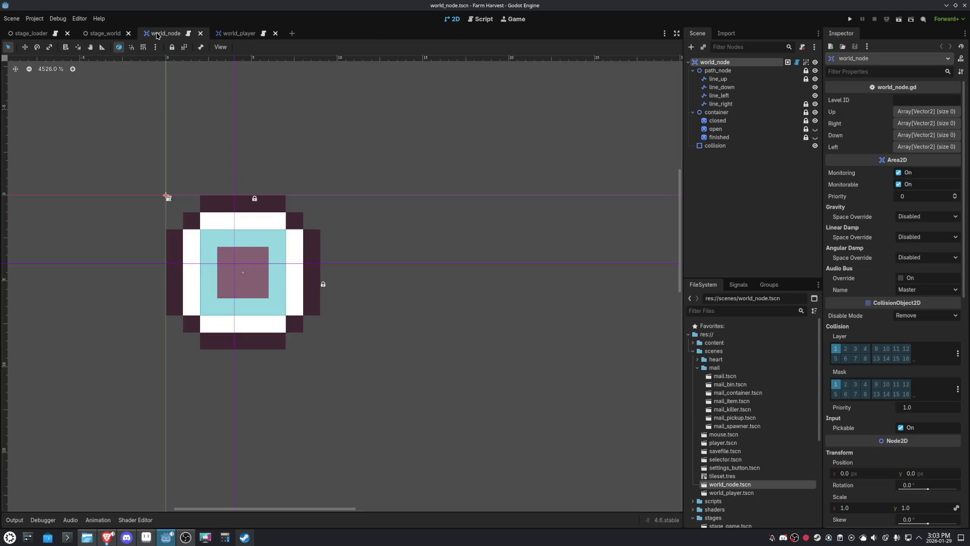
pyautogui.click(113, 36)
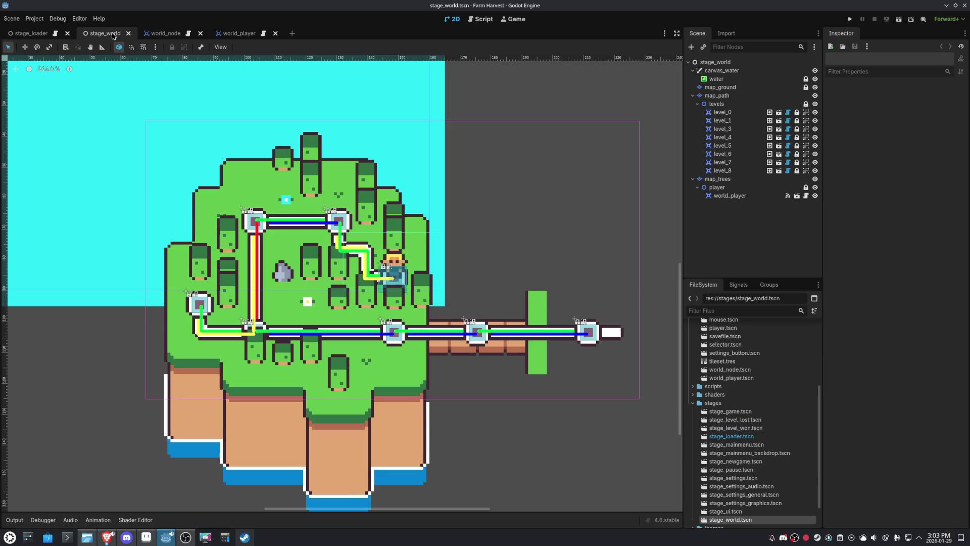
pyautogui.click(729, 112)
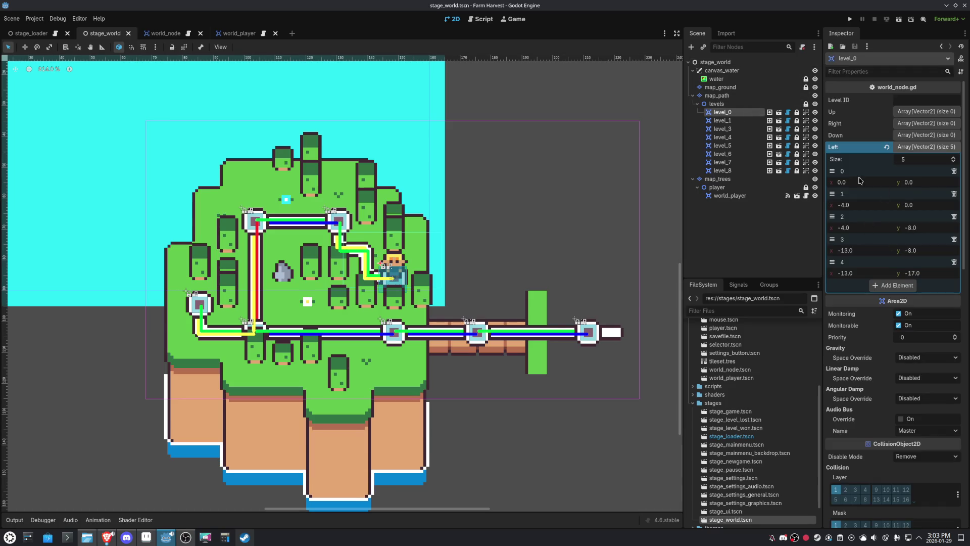
pyautogui.click(481, 20)
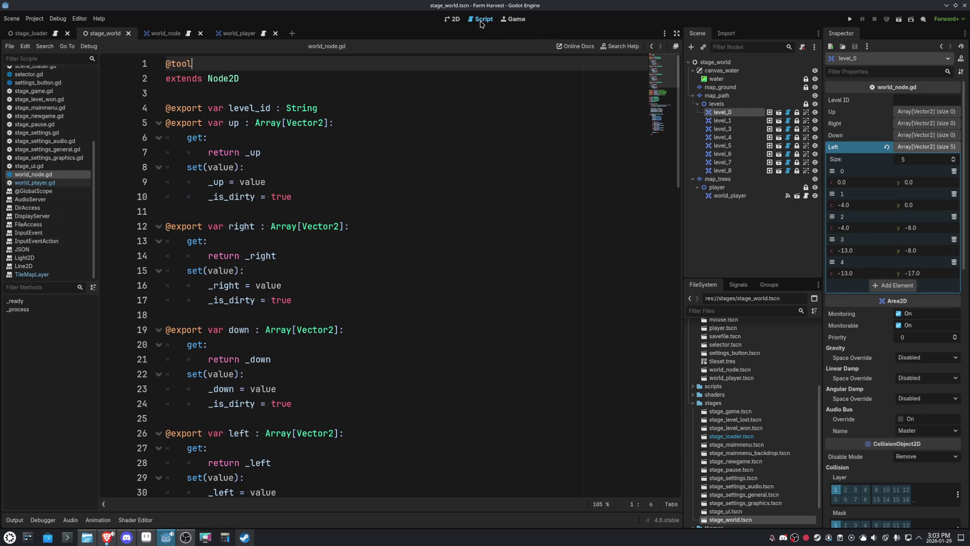
pyautogui.click(651, 46)
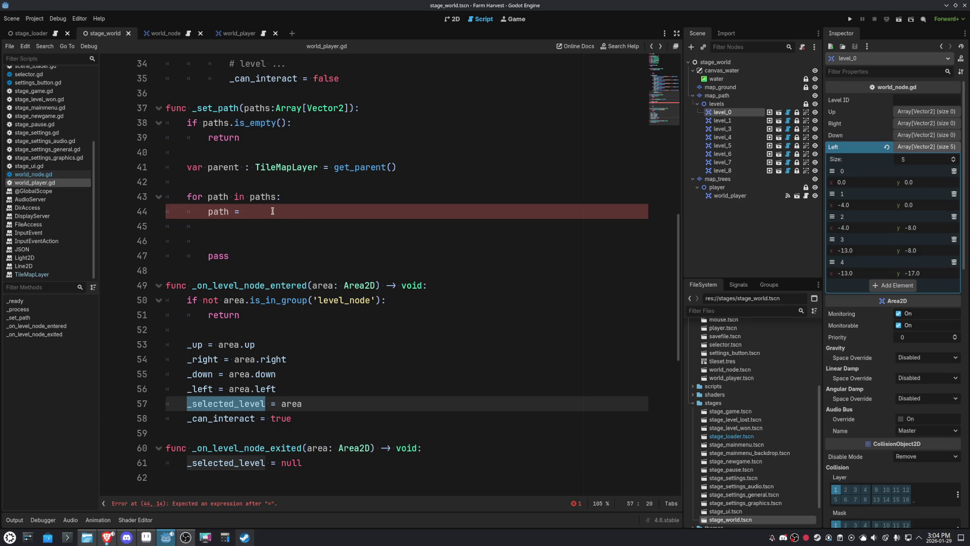
# Delete the 'var parent : TileMapLayer' line from _set_path
pyautogui.moveTo(272, 212); pyautogui.dragTo(208, 214)
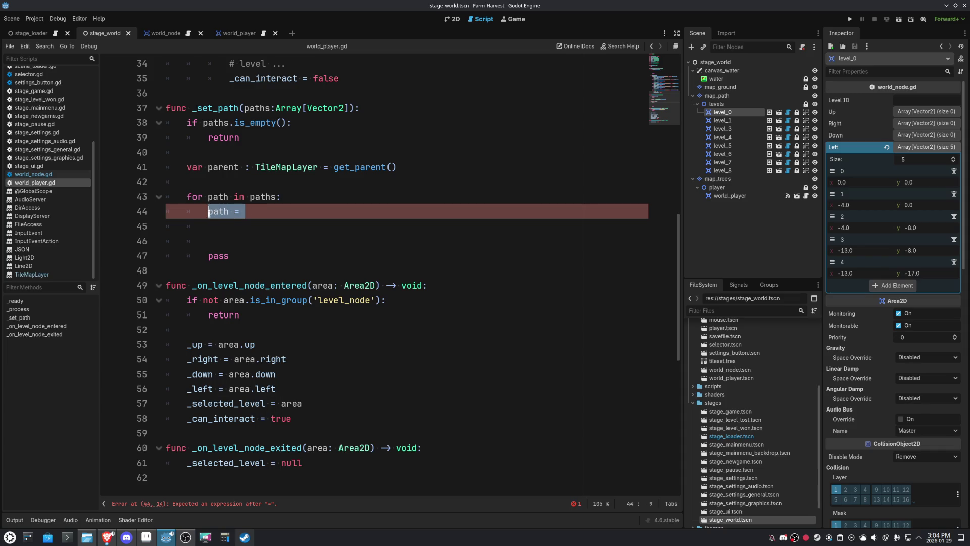
pyautogui.click(419, 165)
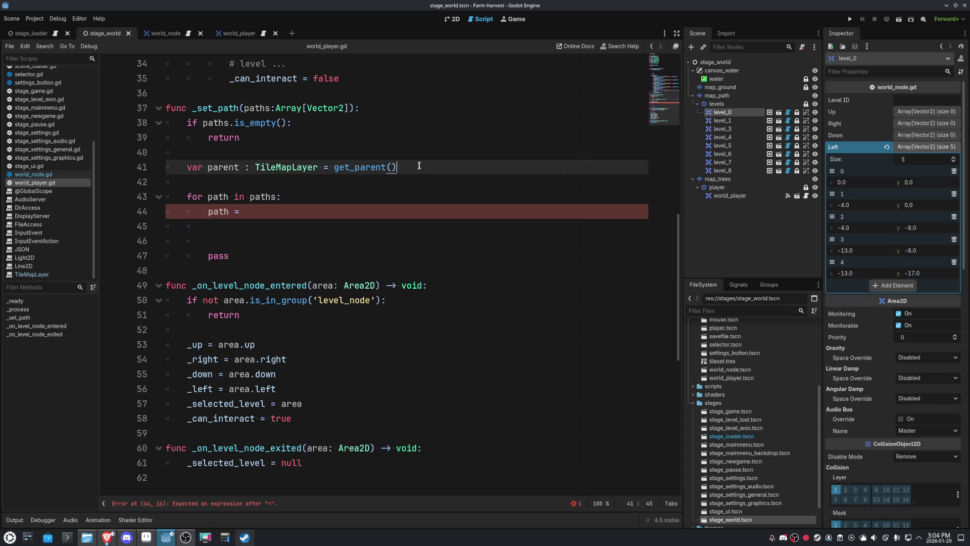
pyautogui.hotkey('ctrl', 'shift', 'k')
pyautogui.hotkey('ctrl', 'shift', 'k')
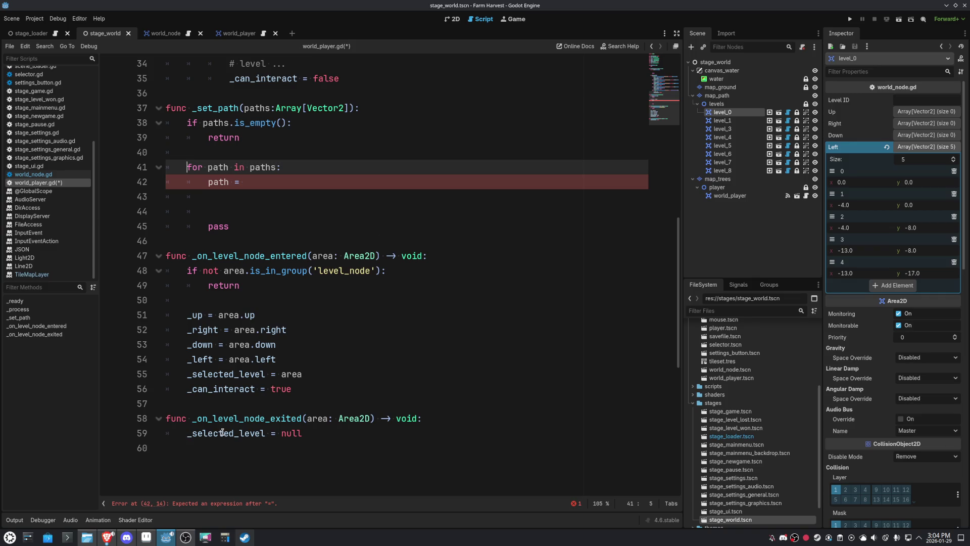
# Add 'if not is_instance_valid(_selected_level): return' after the empty-paths check
pyautogui.doubleClick(227, 433)
pyautogui.scroll(3, 228, 433)
pyautogui.click(268, 270)
pyautogui.press('Return')
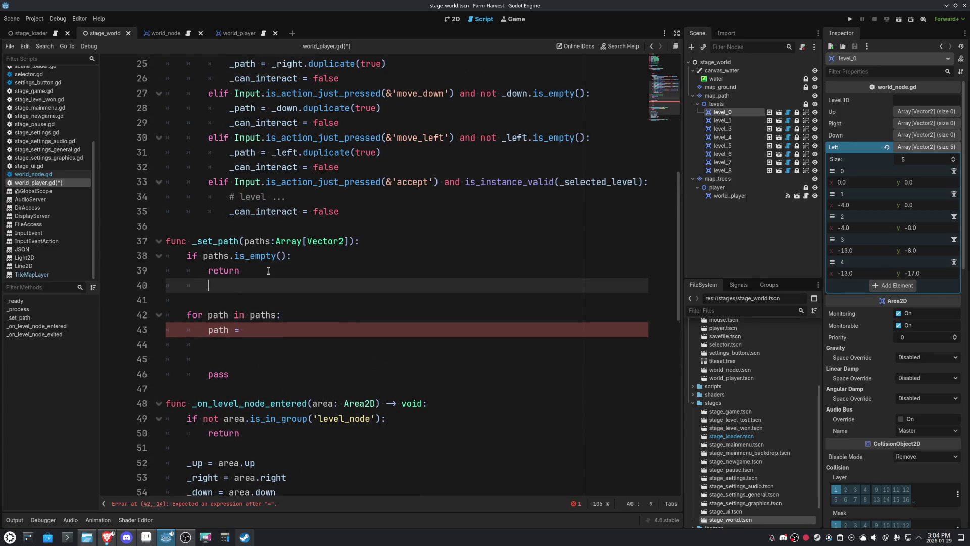
pyautogui.write('if n')
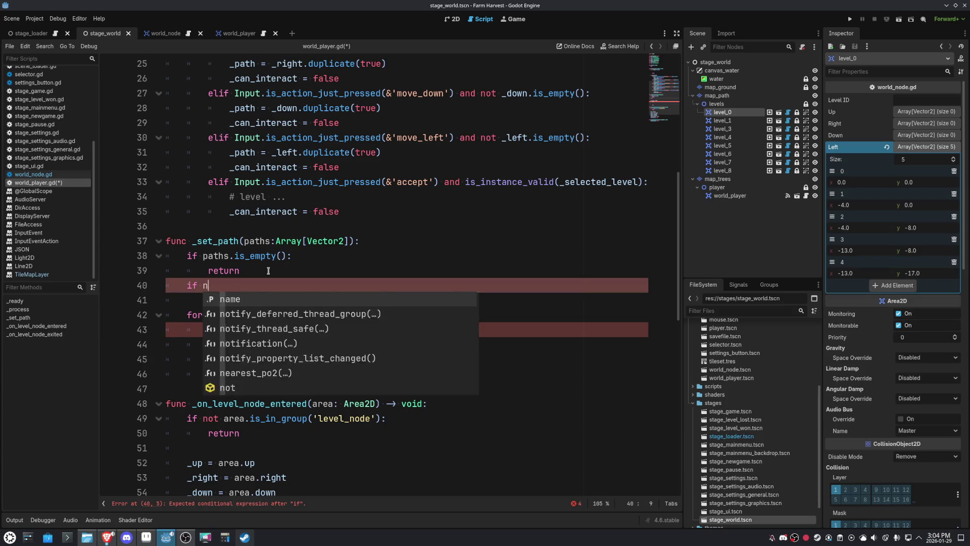
pyautogui.write('ot is_inst')
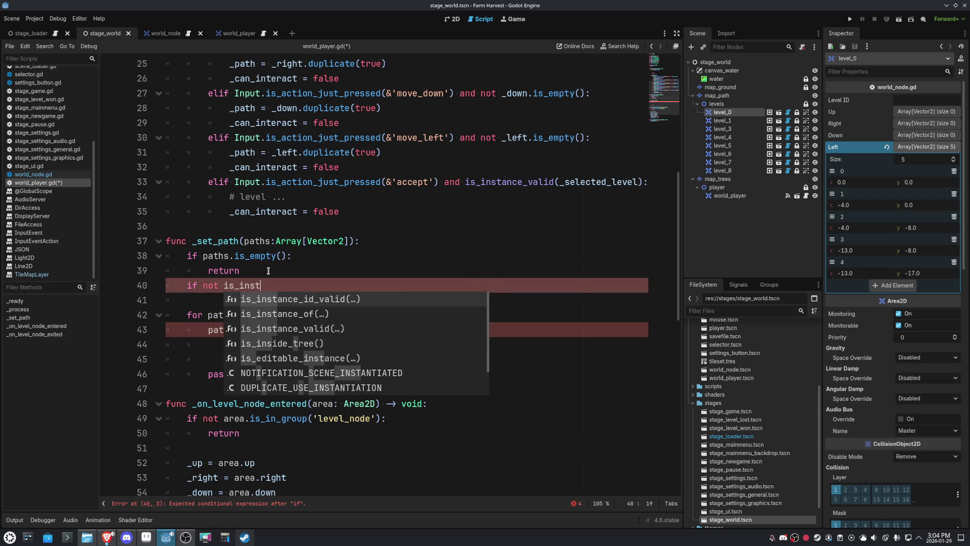
pyautogui.press('Return')
pyautogui.write('_selected_level):')
pyautogui.press('Return')
pyautogui.write('return')
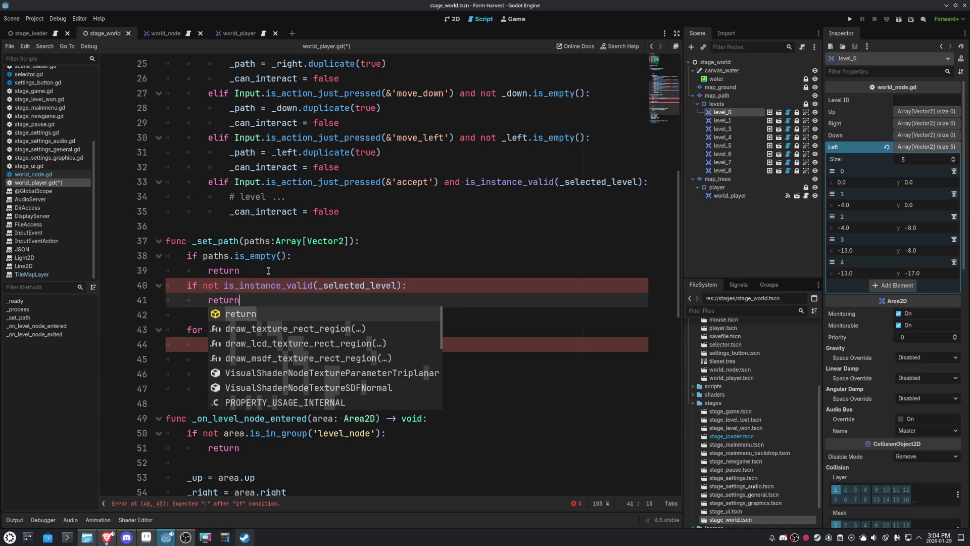
pyautogui.click(428, 270)
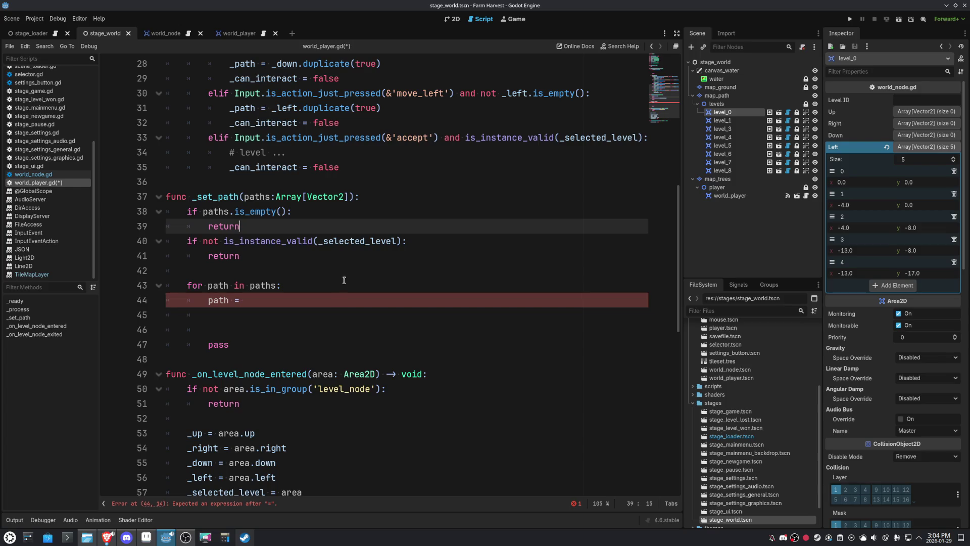
# Replace the unfinished path assignment with 'var pos = _selected_level.get_global_position() + path'
pyautogui.doubleClick(347, 241)
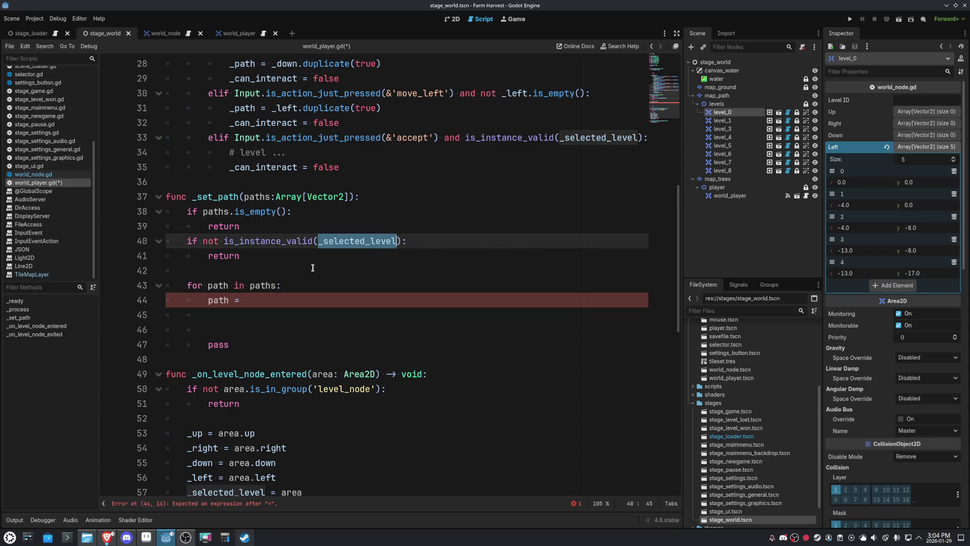
pyautogui.moveTo(259, 302)
pyautogui.mouseDown()
pyautogui.moveTo(197, 287)
pyautogui.moveTo(208, 300)
pyautogui.mouseUp()
pyautogui.write('var ')
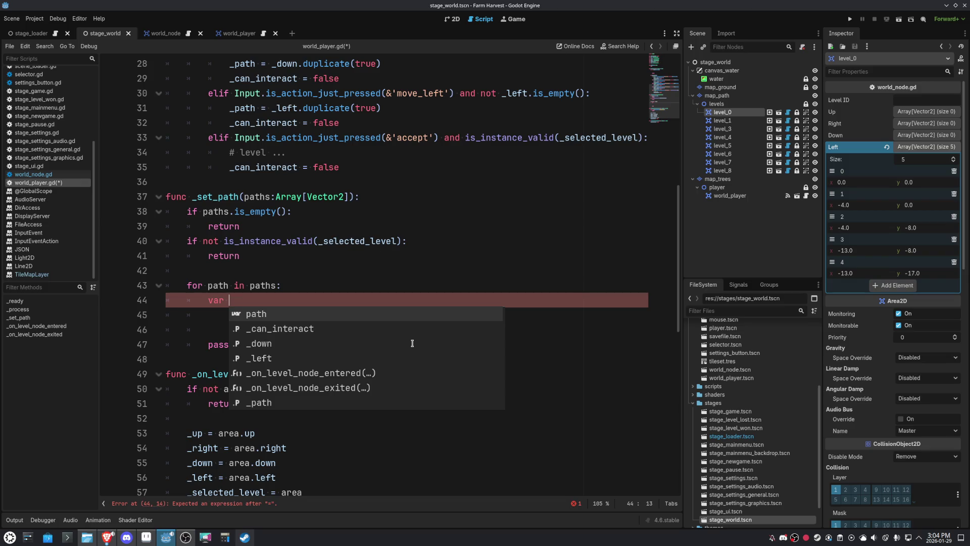
pyautogui.write('pos = ')
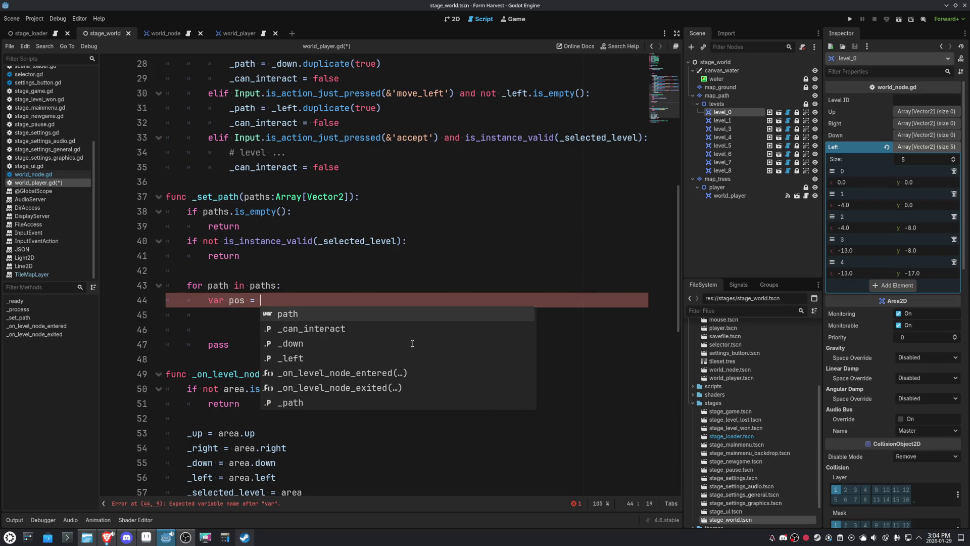
pyautogui.write('_selected_level.')
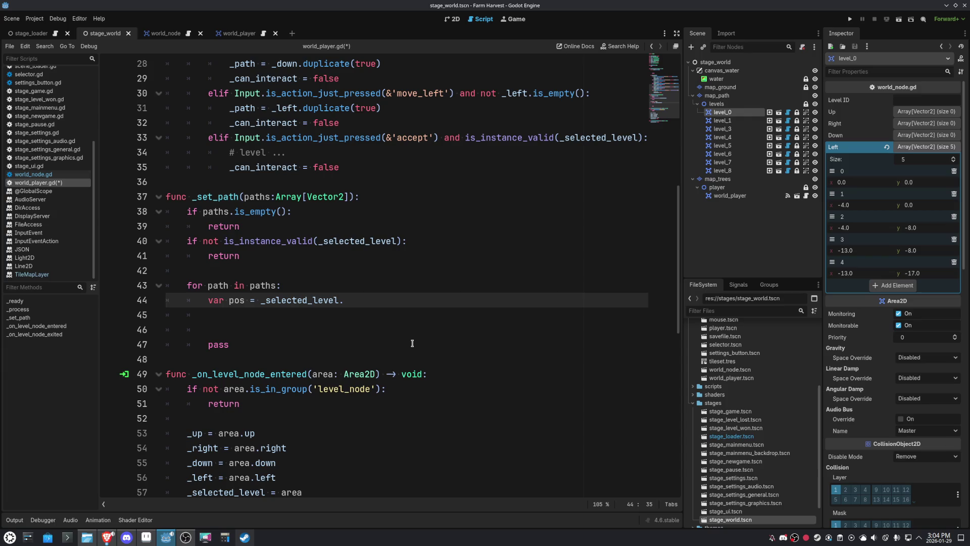
pyautogui.write('get_glob')
pyautogui.write('al_posi')
pyautogui.write('tion() ')
pyautogui.write('+ ')
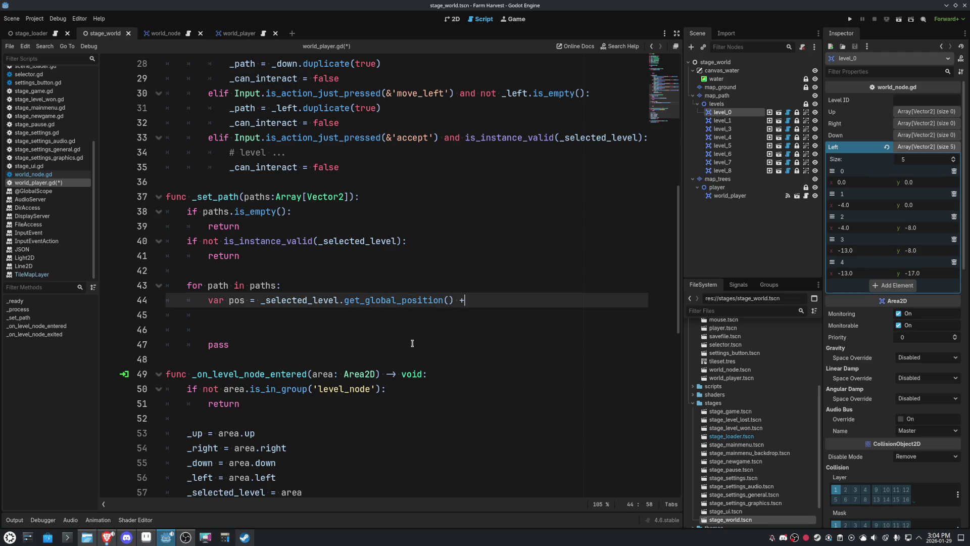
pyautogui.write('path')
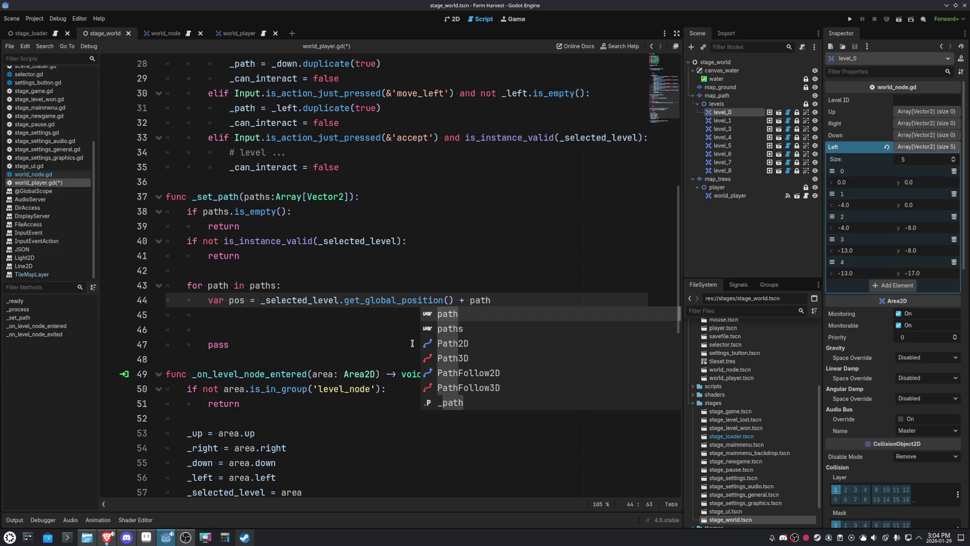
# Close the suggestions and move below the completed pos line
pyautogui.click(251, 326)
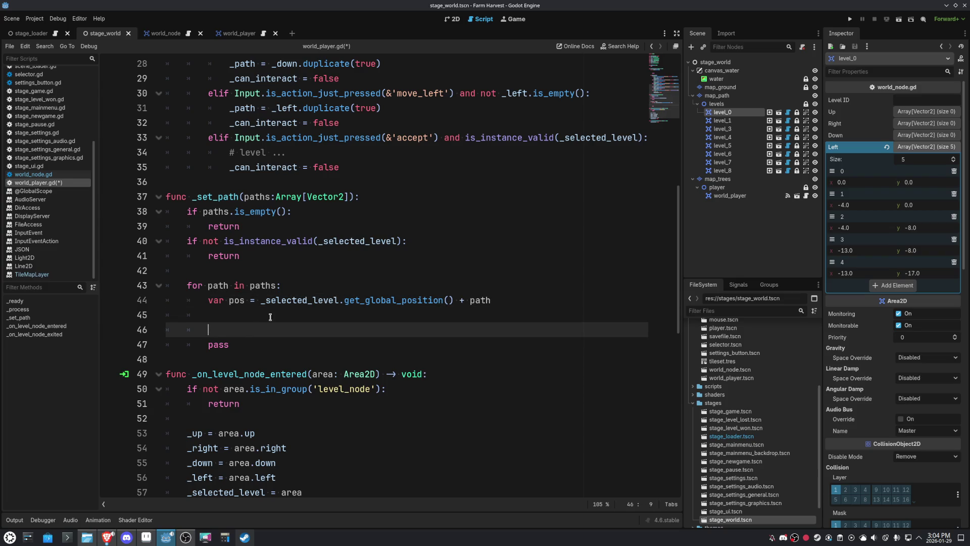
pyautogui.click(275, 314)
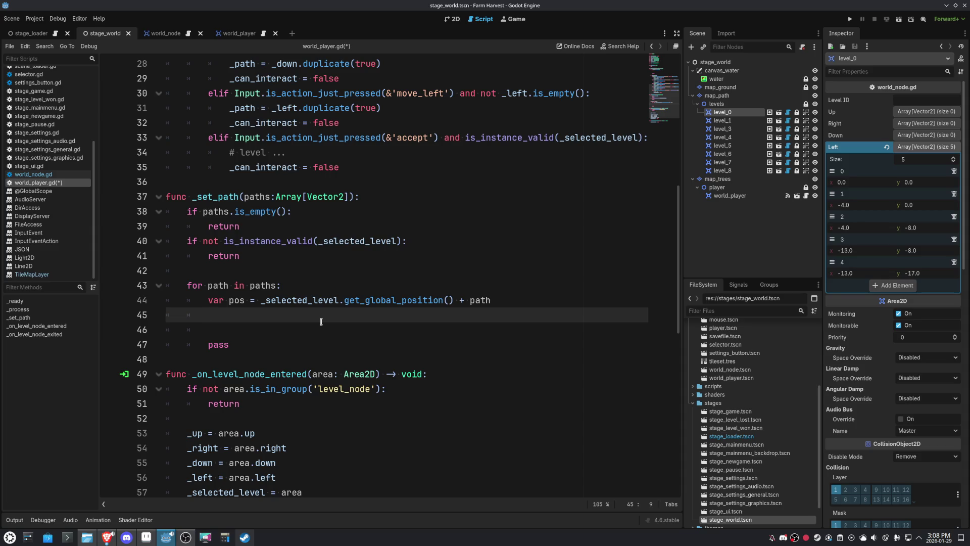
# Start a 'var loc =' line in the loop and open blank lines above the for loop
pyautogui.write('var loc =')
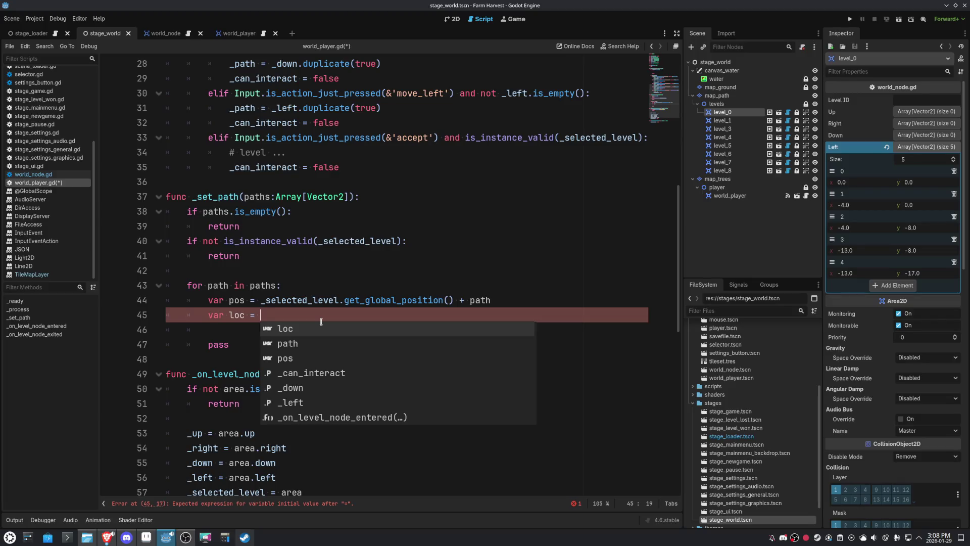
pyautogui.press('Up')
pyautogui.press('Up')
pyautogui.press('Up')
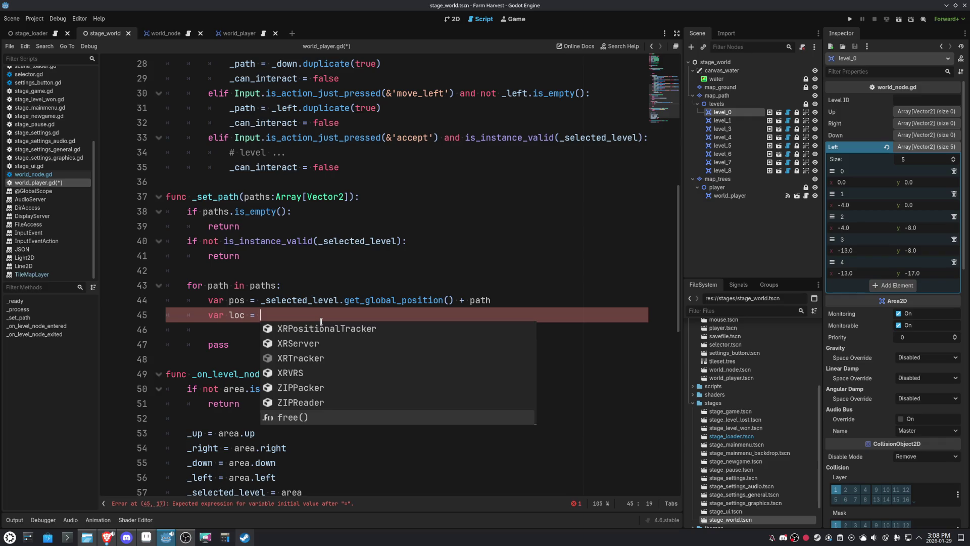
pyautogui.press('Escape')
pyautogui.press('Up')
pyautogui.press('Up')
pyautogui.press('Up')
pyautogui.press('Return')
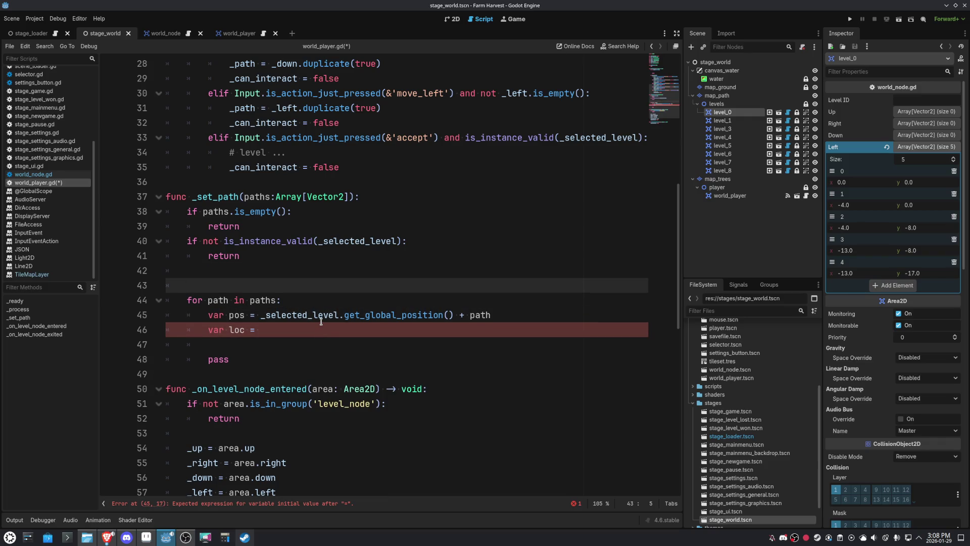
pyautogui.press('Up')
pyautogui.press('Return')
# Declare 'var map : TileMapLayer = _selected_level.get_parent().get_parent()' on line 43
pyautogui.write('var ma')
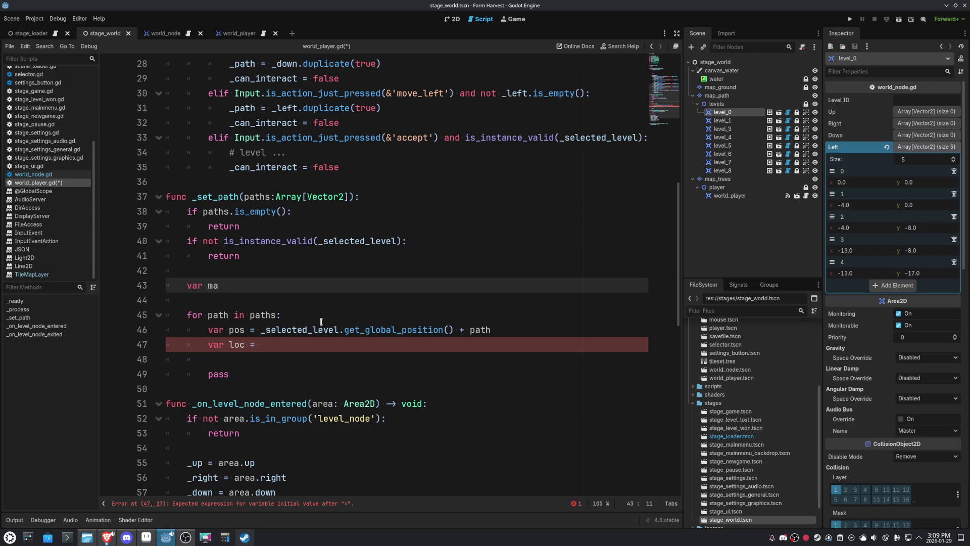
pyautogui.write('p = ')
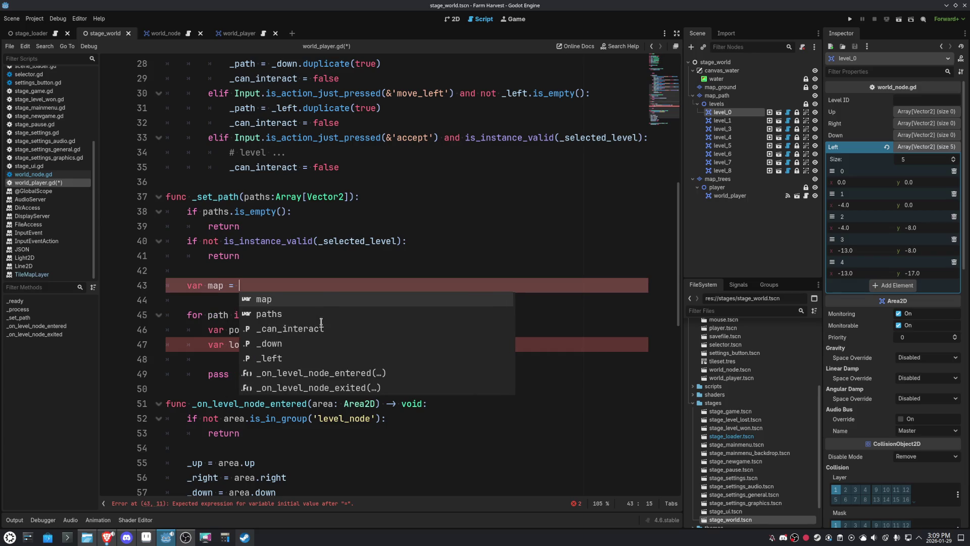
pyautogui.write('_')
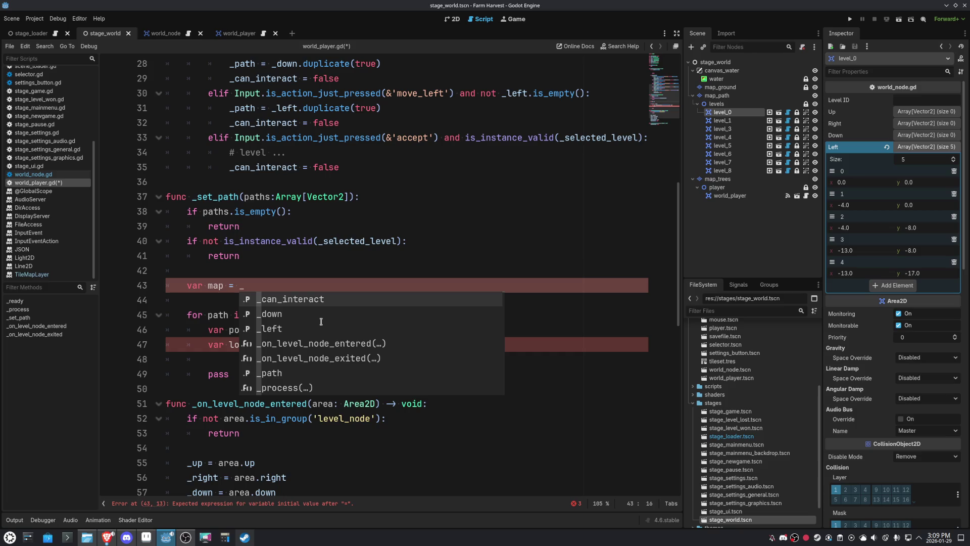
pyautogui.press('Escape')
pyautogui.write('sel')
pyautogui.press('Return')
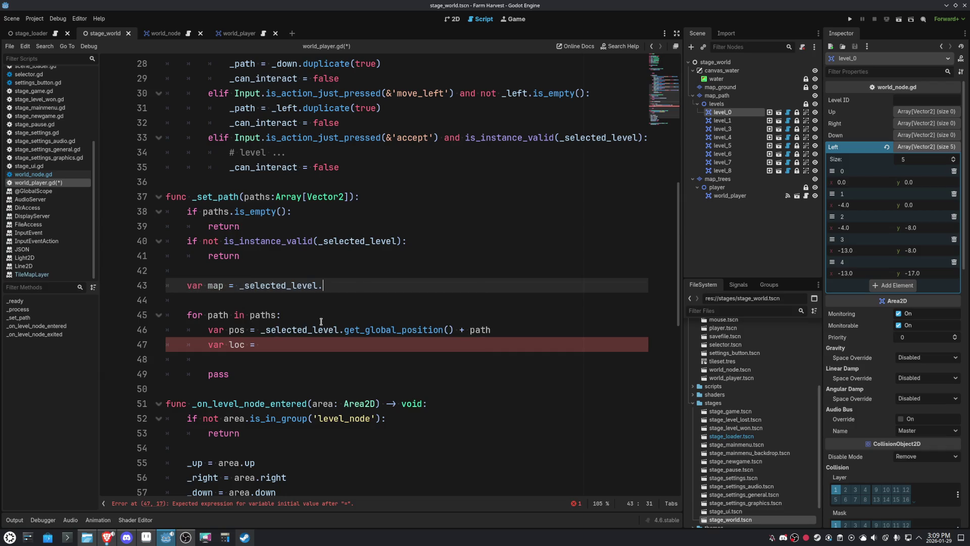
pyautogui.write('get_p')
pyautogui.write('arent().')
pyautogui.write('get_parent(')
pyautogui.press('Left')
pyautogui.press('Left')
pyautogui.press('Left')
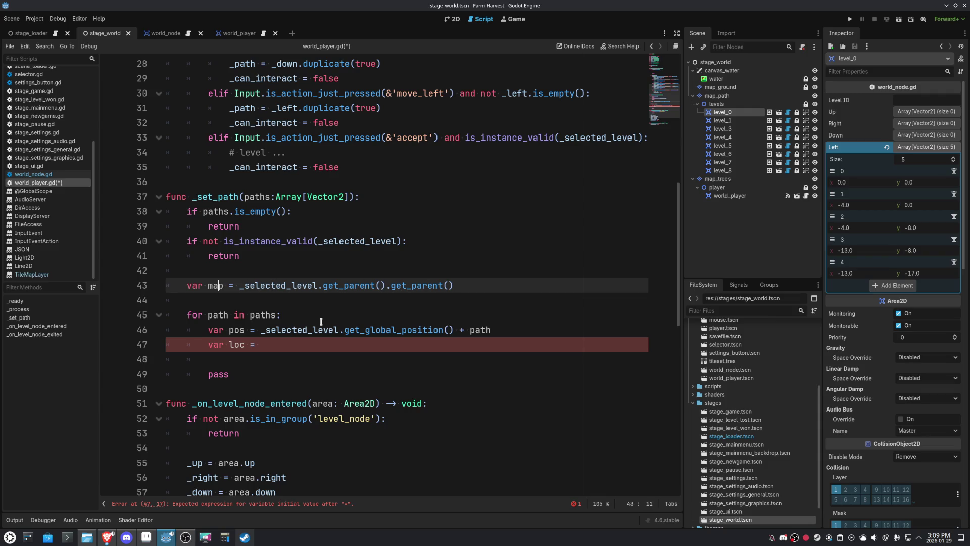
pyautogui.write(': ')
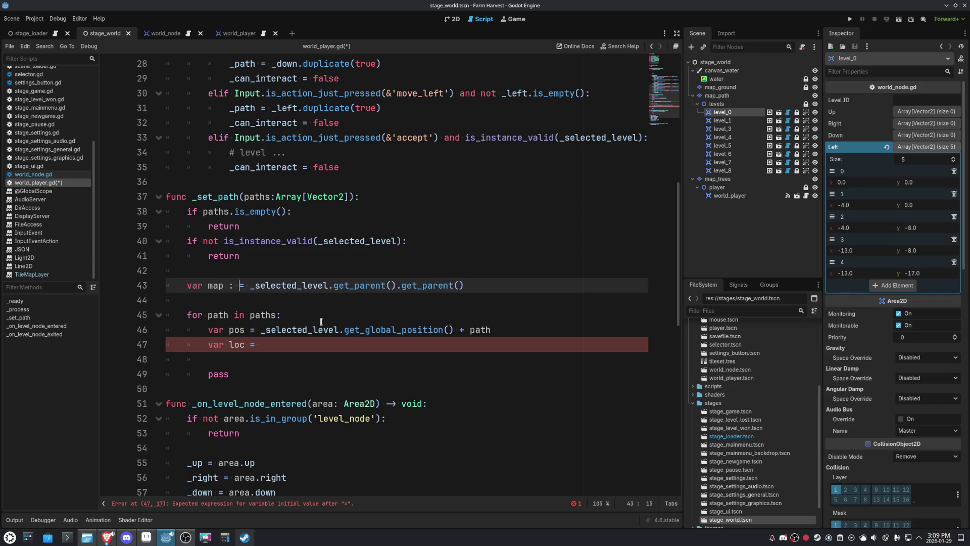
pyautogui.write(' Map')
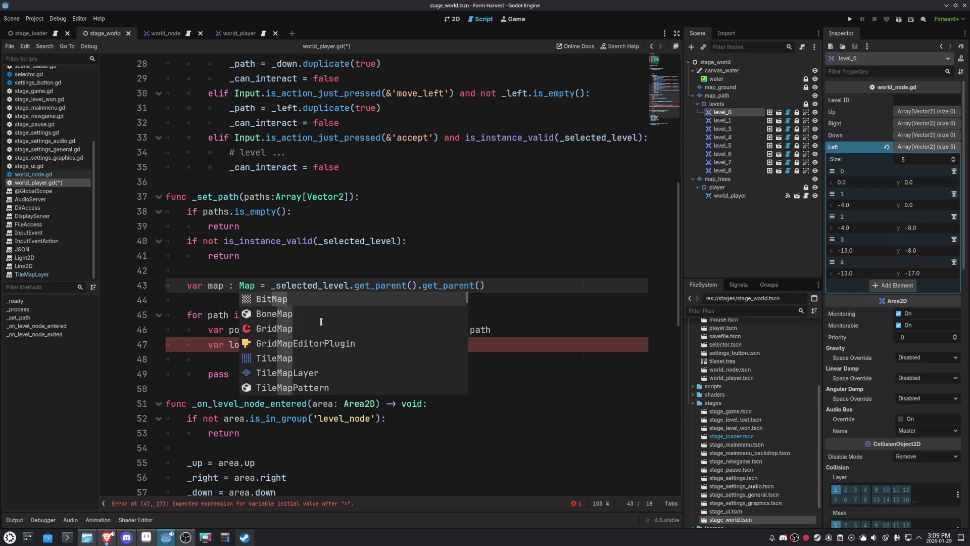
pyautogui.press('Down')
pyautogui.press('Down')
pyautogui.press('Down')
pyautogui.press('Return')
pyautogui.press('End')
pyautogui.press('Down')
pyautogui.press('Down')
pyautogui.press('Down')
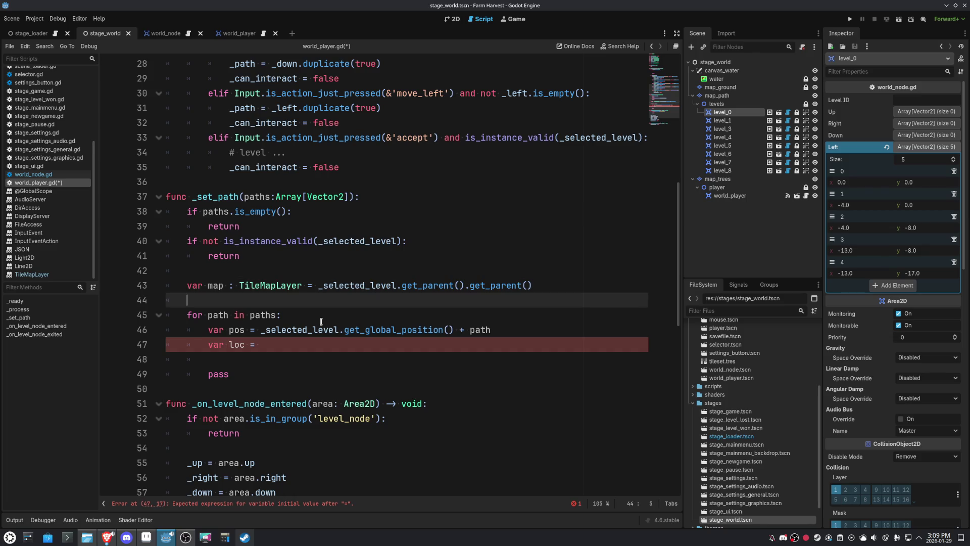
# Try map's conversion methods local_to_map and map_to_local for the loc assignment
pyautogui.write('map.')
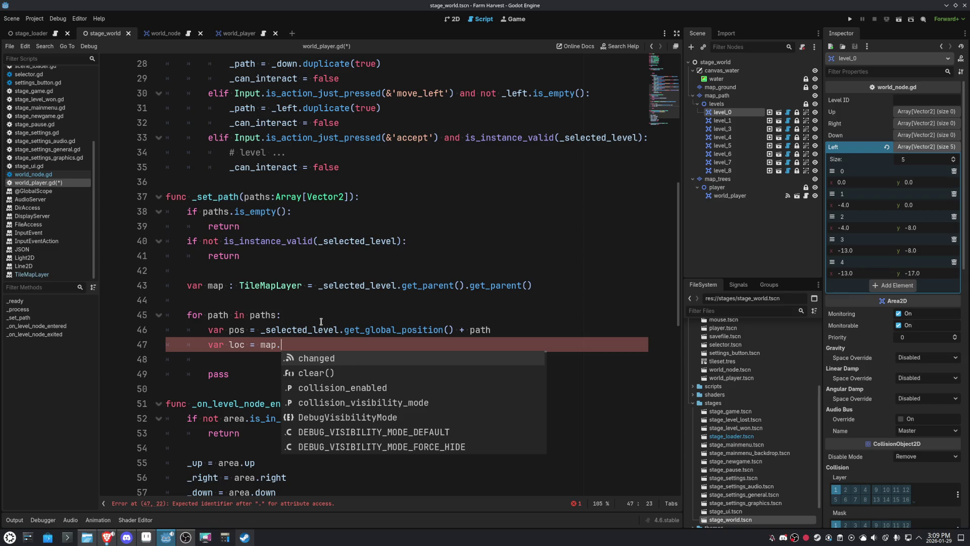
pyautogui.write('map')
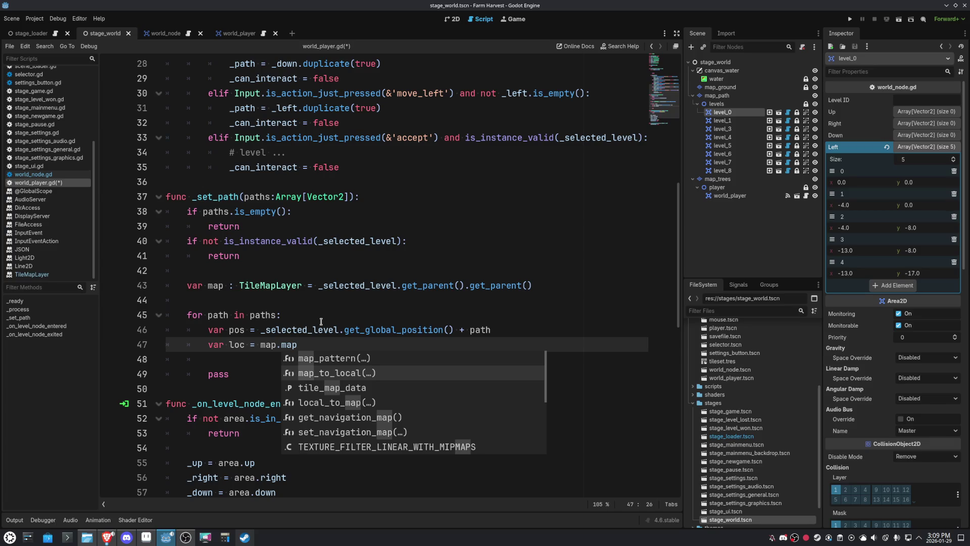
pyautogui.press('BackSpace')
pyautogui.press('BackSpace')
pyautogui.press('BackSpace')
pyautogui.write('loc')
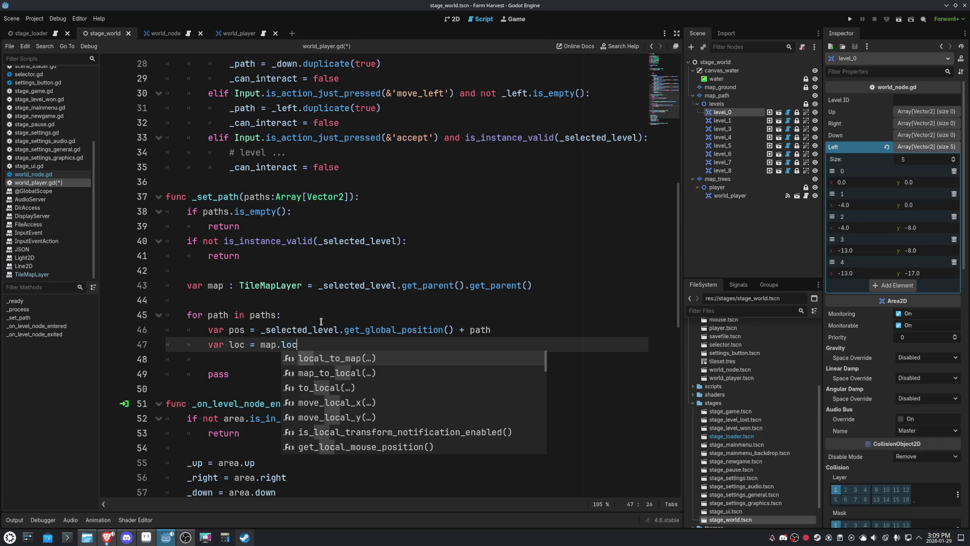
pyautogui.press('Return')
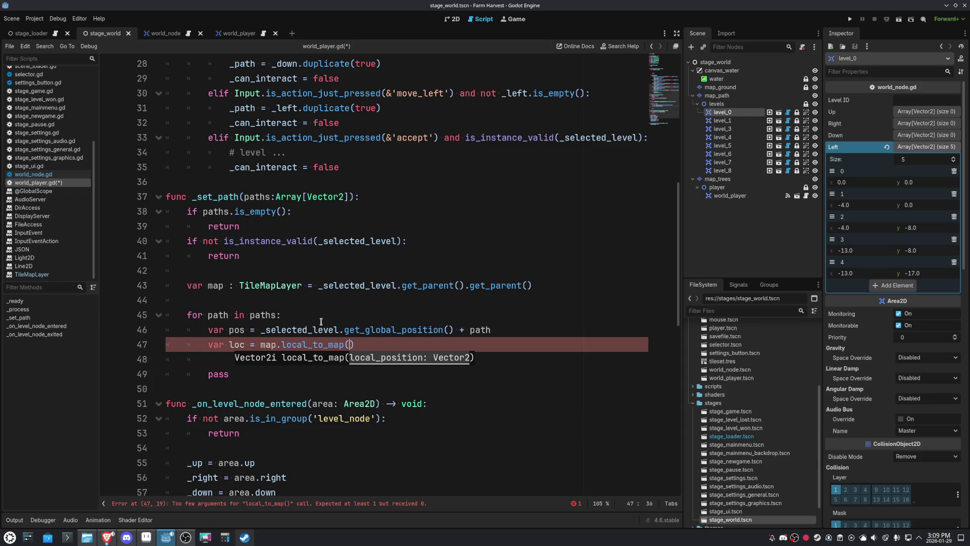
pyautogui.press('BackSpace')
pyautogui.press('BackSpace')
pyautogui.press('BackSpace')
pyautogui.press('BackSpace')
pyautogui.write('map_to')
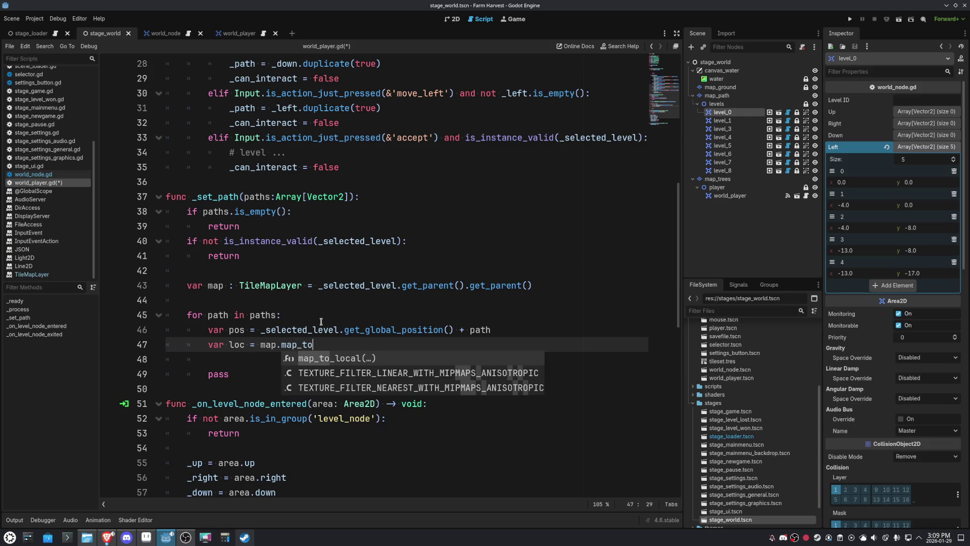
pyautogui.press('Return')
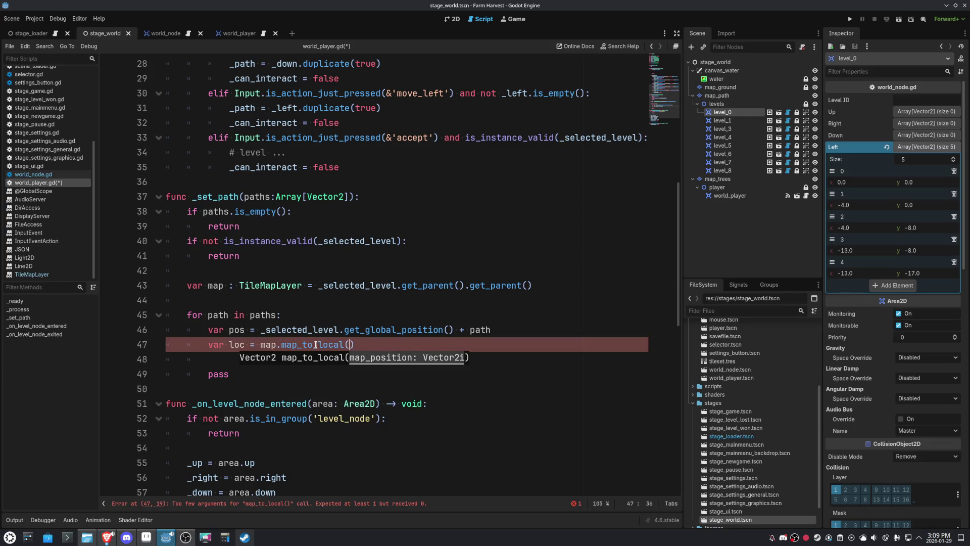
# Finish loc as map.local_to_map(pos) and add a blank line in the loop
pyautogui.moveTo(316, 344)
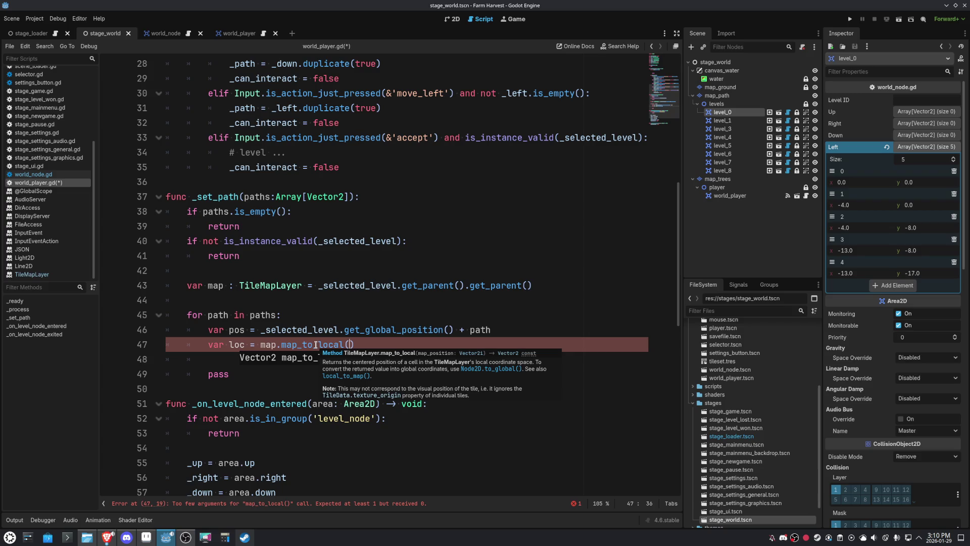
pyautogui.doubleClick(316, 345)
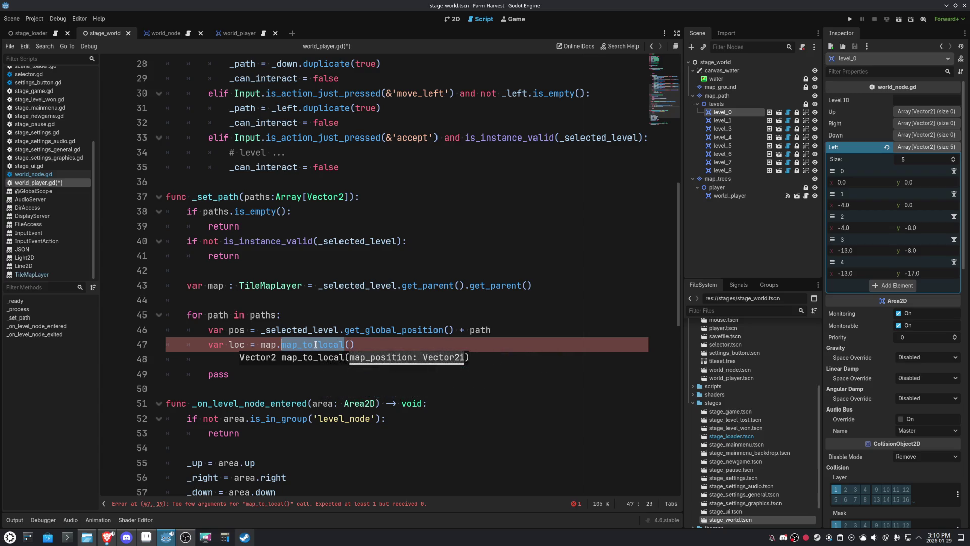
pyautogui.write('local')
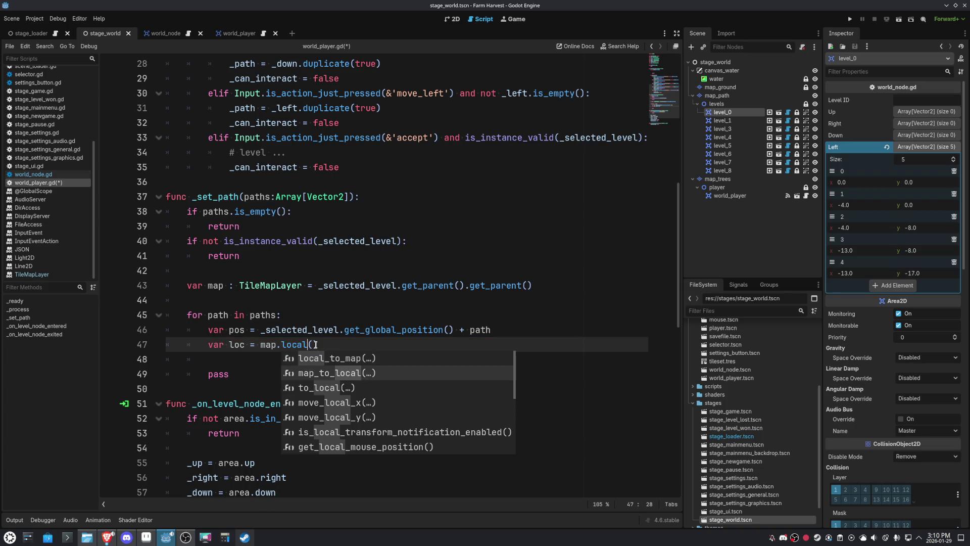
pyautogui.press('Return')
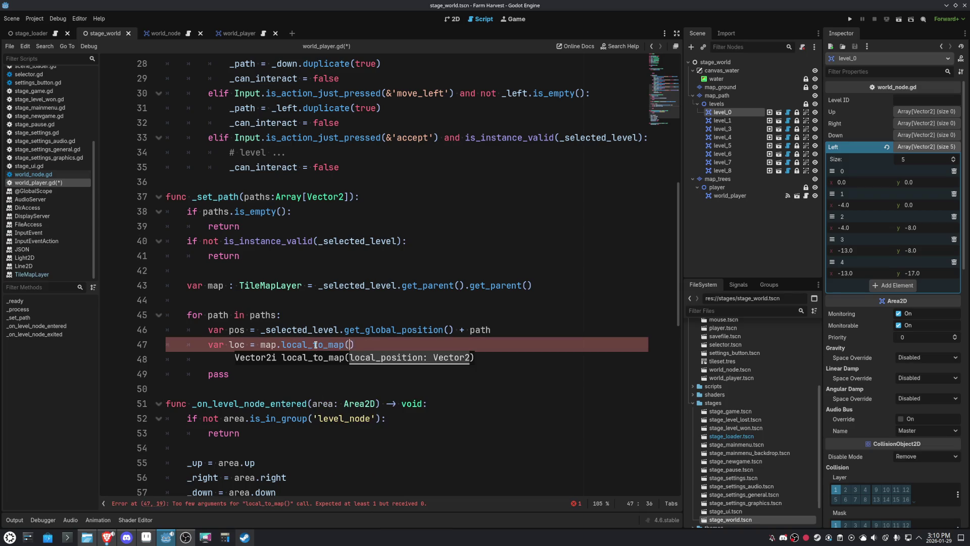
pyautogui.write('p')
pyautogui.press('Escape')
pyautogui.write('os)')
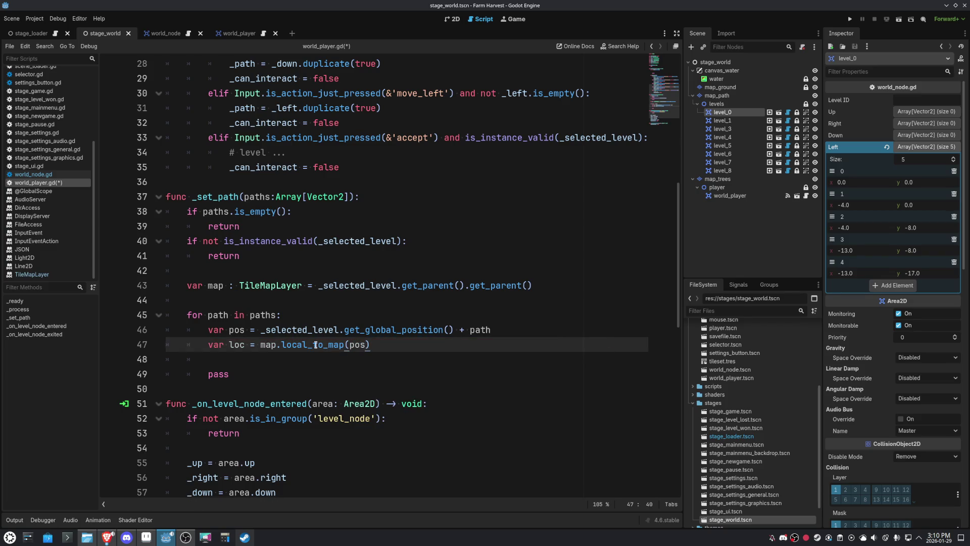
pyautogui.press('Down')
pyautogui.press('Return')
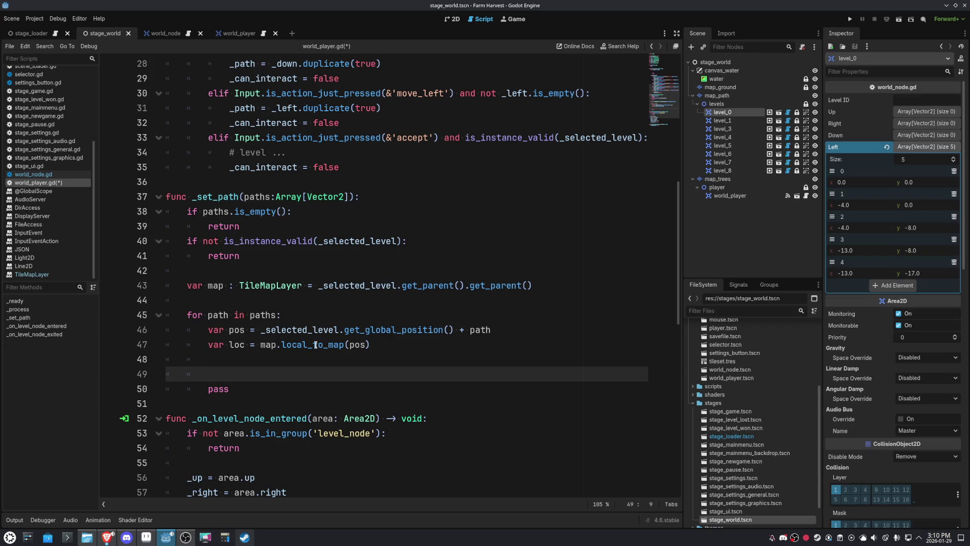
# Append map.map_to_local(loc) to _path on line 49 and delete the placeholder pass
pyautogui.write('_')
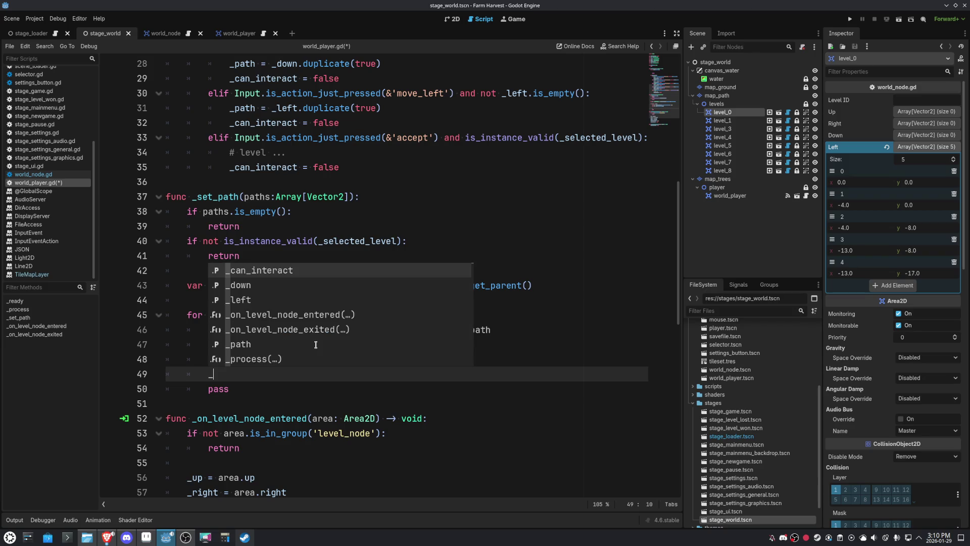
pyautogui.press('Down')
pyautogui.press('Down')
pyautogui.press('Down')
pyautogui.press('Return')
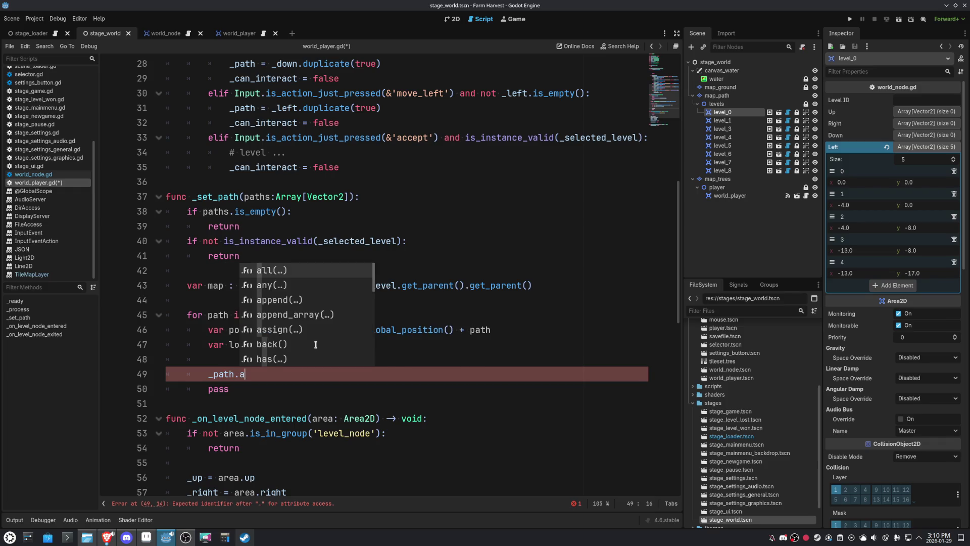
pyautogui.write('ap')
pyautogui.press('Return')
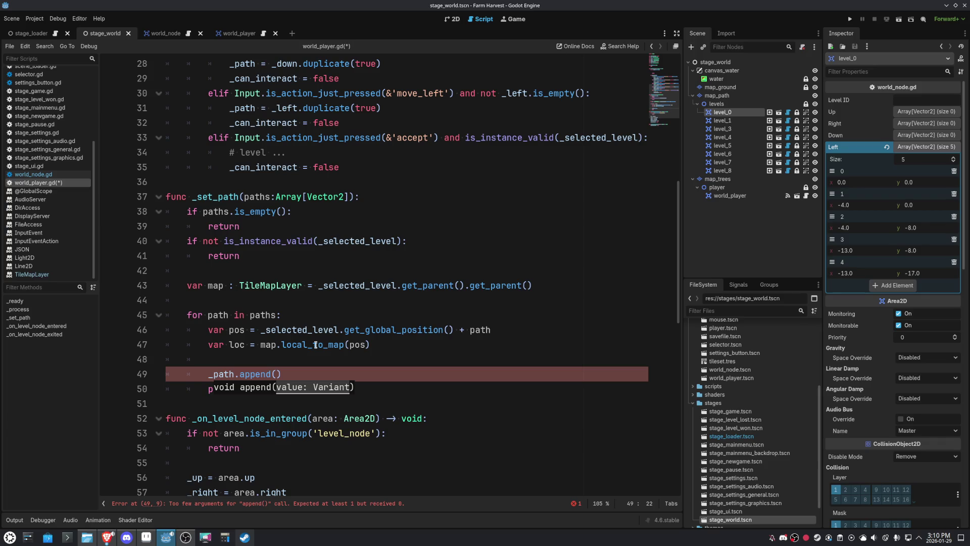
pyautogui.write('map.map')
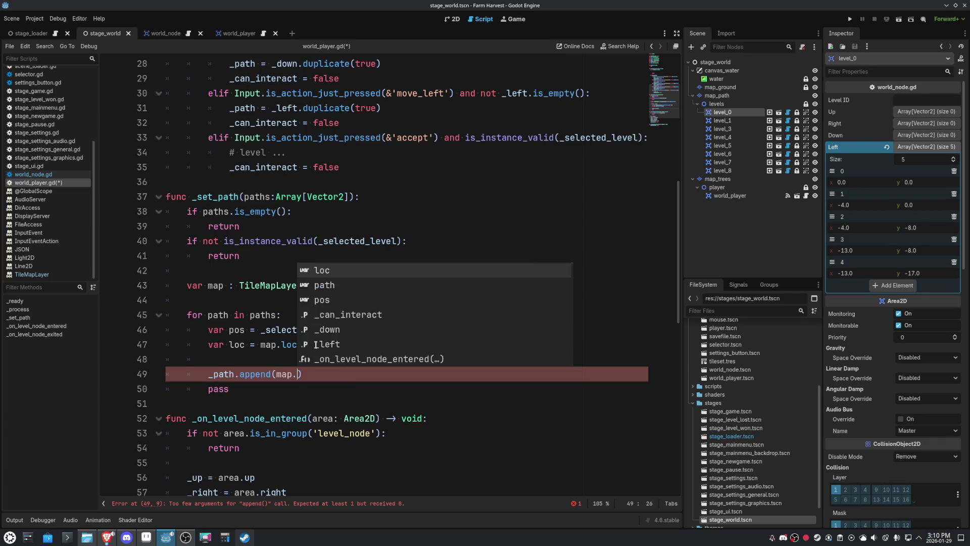
pyautogui.press('Down')
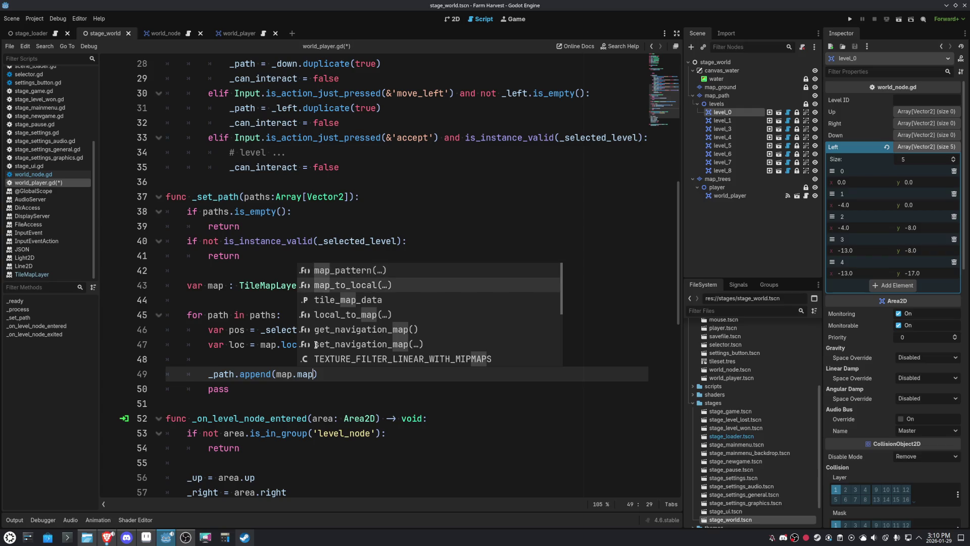
pyautogui.press('Return')
pyautogui.write('local(loc')
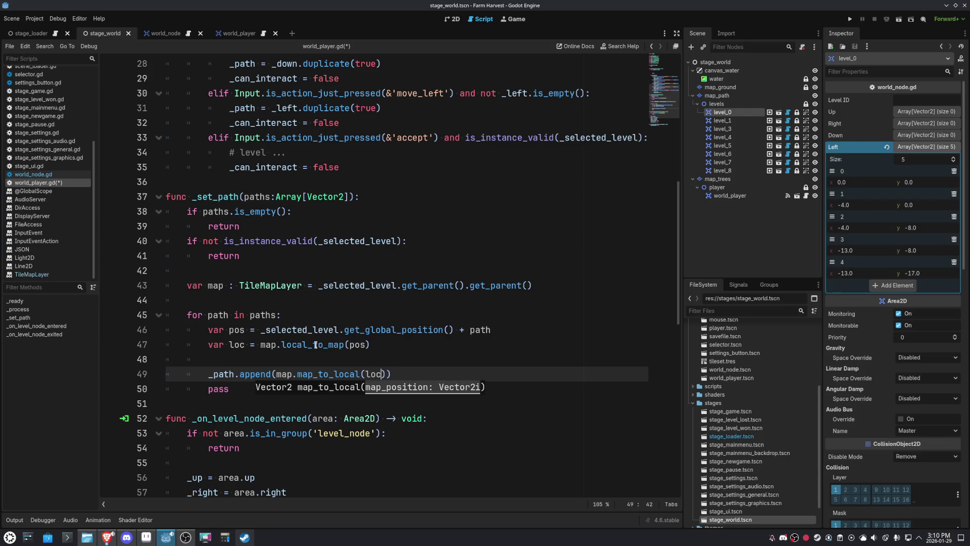
pyautogui.press('Down')
pyautogui.hotkey('ctrl', 'shift', 'k')
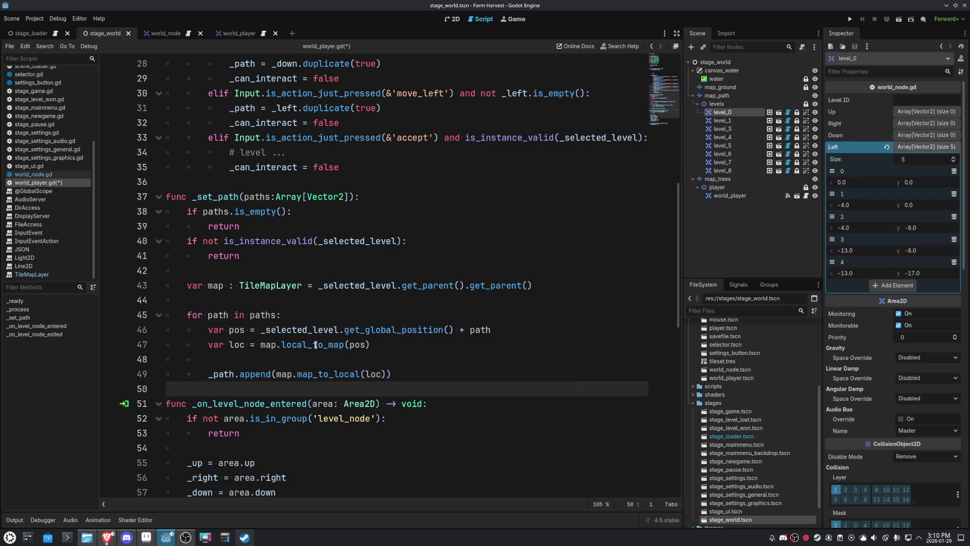
pyautogui.press('Left')
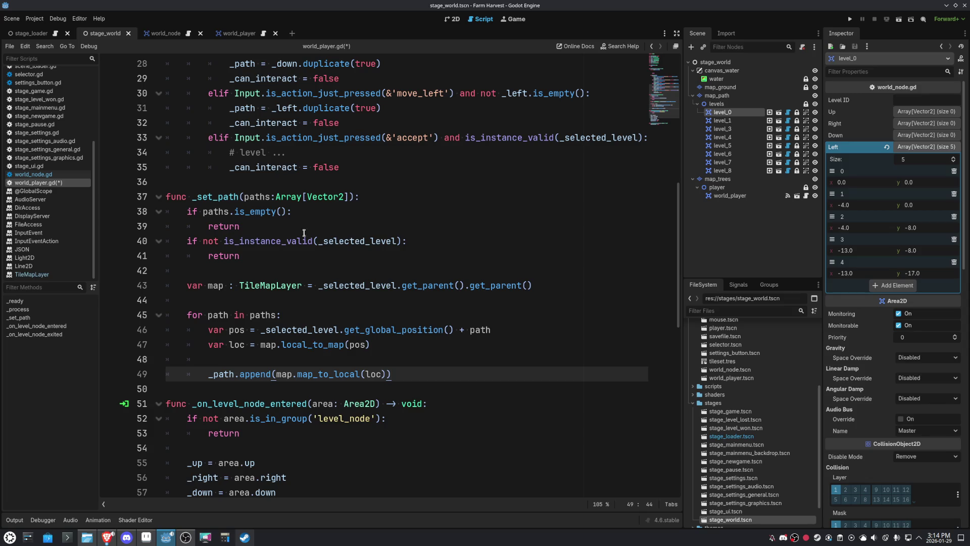
# Save world_player.gd with Ctrl+S
pyautogui.hotkey('ctrl', 's')
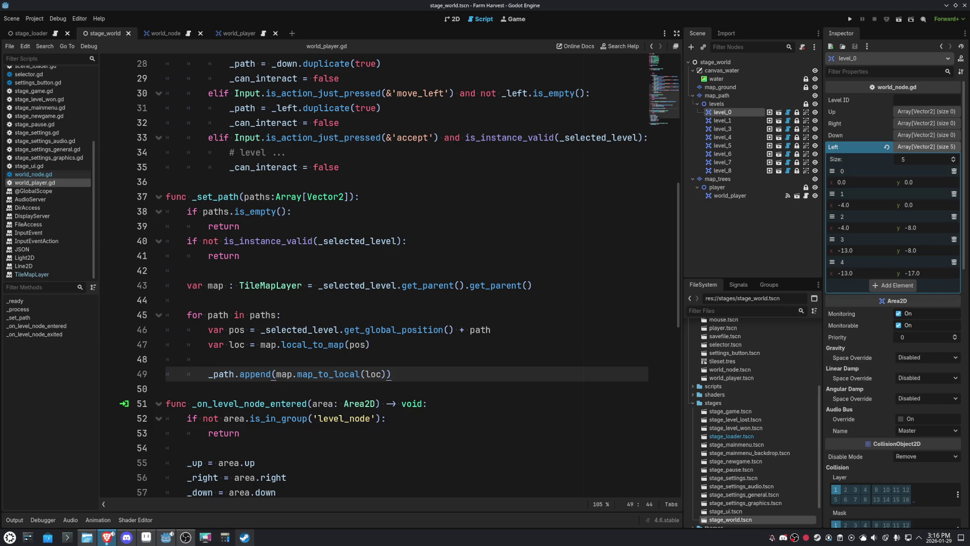
# Place the cursor at the end of the for-loop line in _set_path to continue the loop body
pyautogui.click(324, 310)
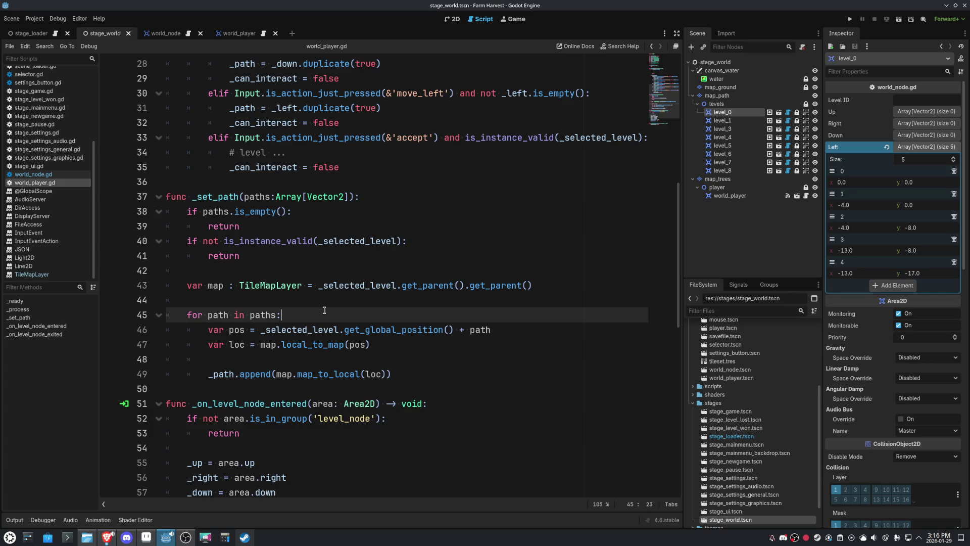
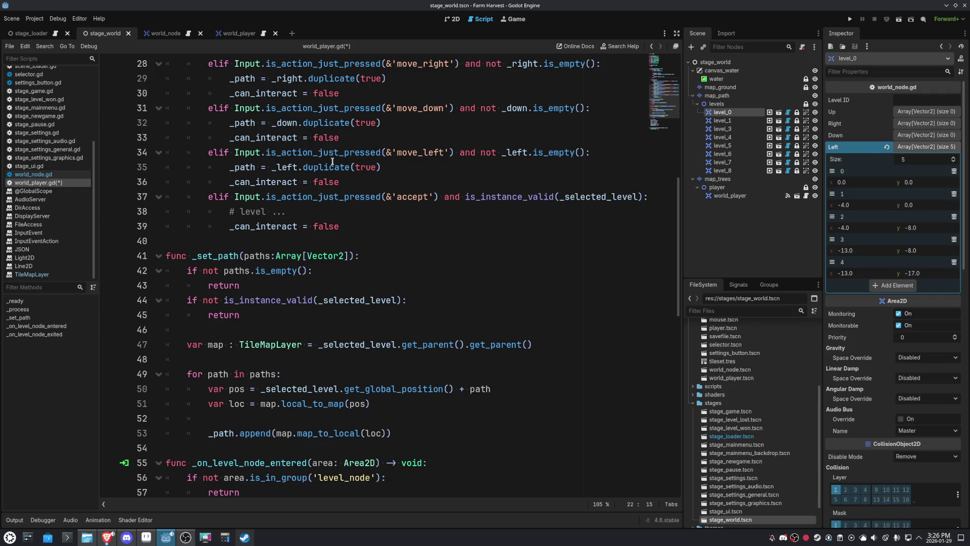
# Replace the _path assignment on line 35 with a _set_path( call on _left.duplicate(true)
pyautogui.doubleClick(213, 255)
pyautogui.hotkey('ctrl', 'c')
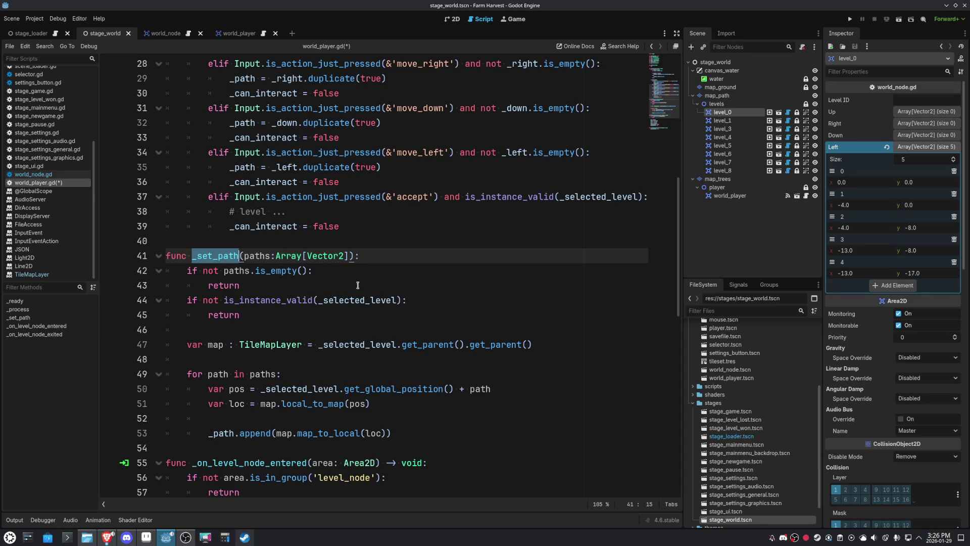
pyautogui.scroll(1, 358, 285)
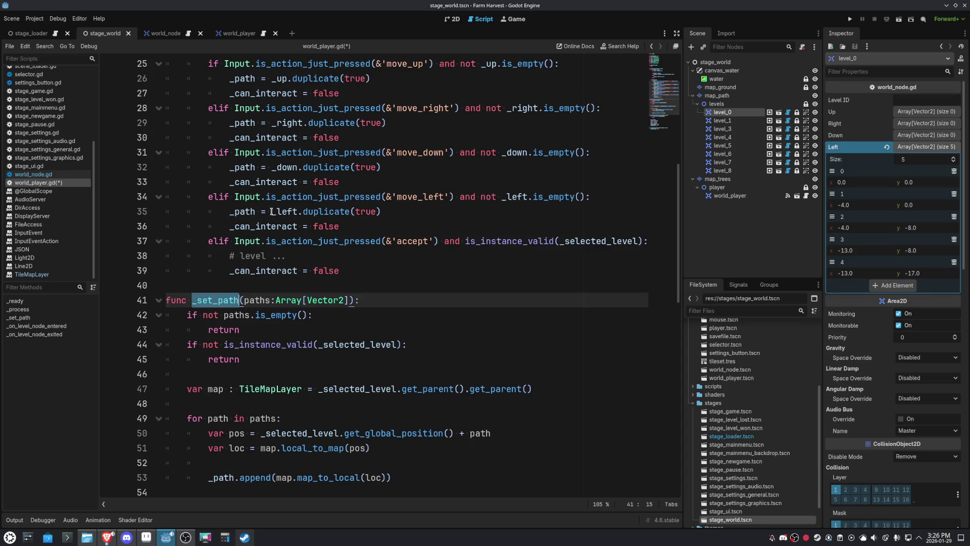
pyautogui.moveTo(271, 211); pyautogui.dragTo(230, 211)
pyautogui.hotkey('ctrl', 'v')
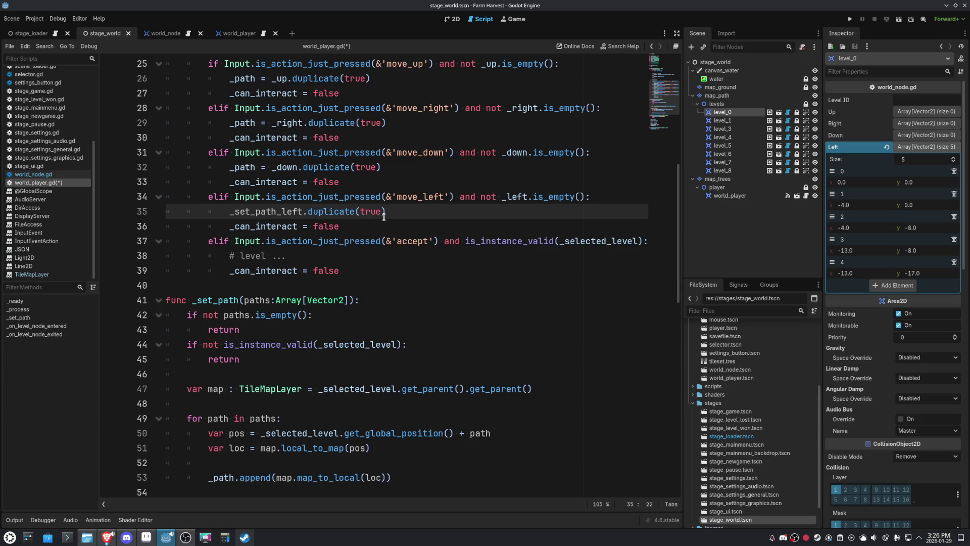
pyautogui.moveTo(385, 212); pyautogui.dragTo(277, 211)
pyautogui.write('(')
# Convert the branches on lines 32, 29 and 26 to _set_path( calls, then run the project
pyautogui.scroll(3, 302, 222)
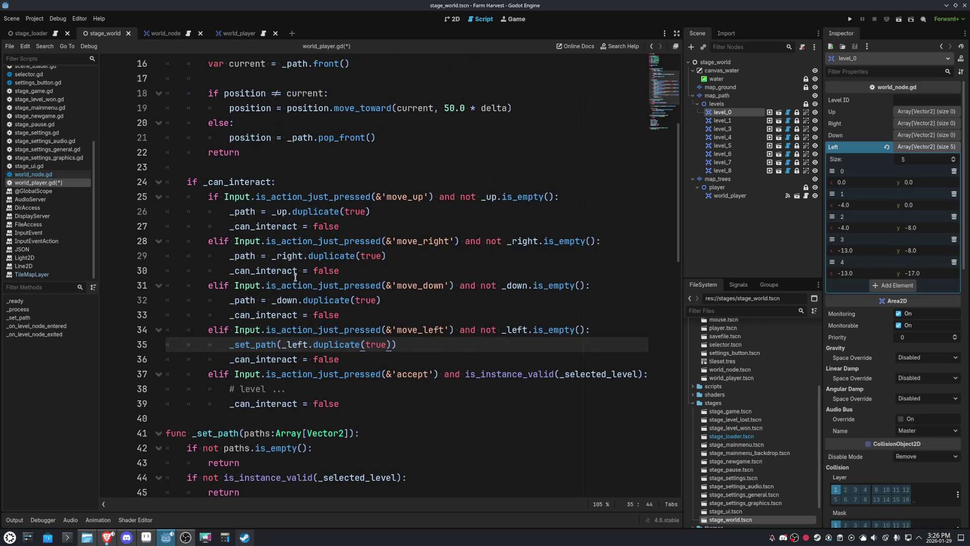
pyautogui.moveTo(271, 300); pyautogui.dragTo(394, 299)
pyautogui.write('(')
pyautogui.moveTo(387, 256); pyautogui.dragTo(273, 256)
pyautogui.write('(')
pyautogui.moveTo(271, 211); pyautogui.dragTo(386, 211)
pyautogui.write('(')
pyautogui.scroll(4, 416, 334)
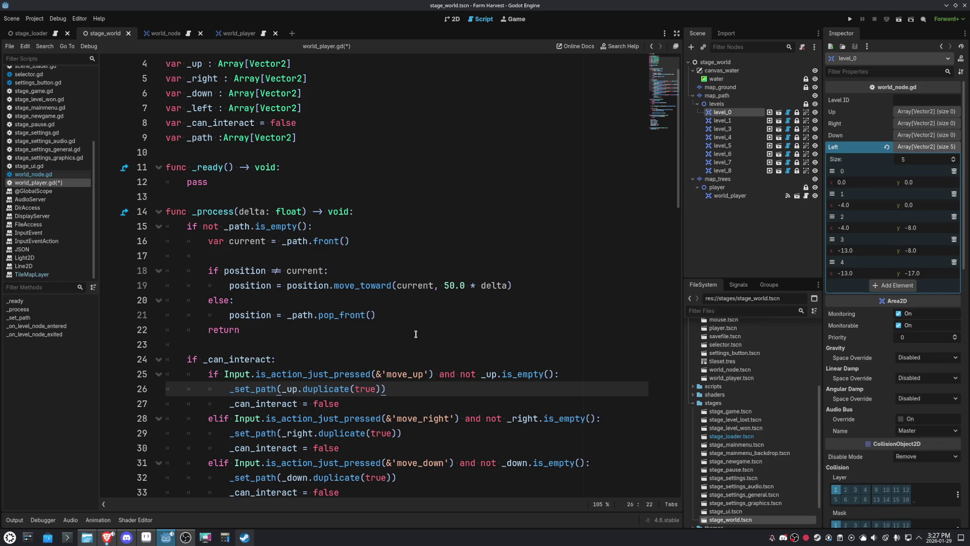
pyautogui.click(848, 20)
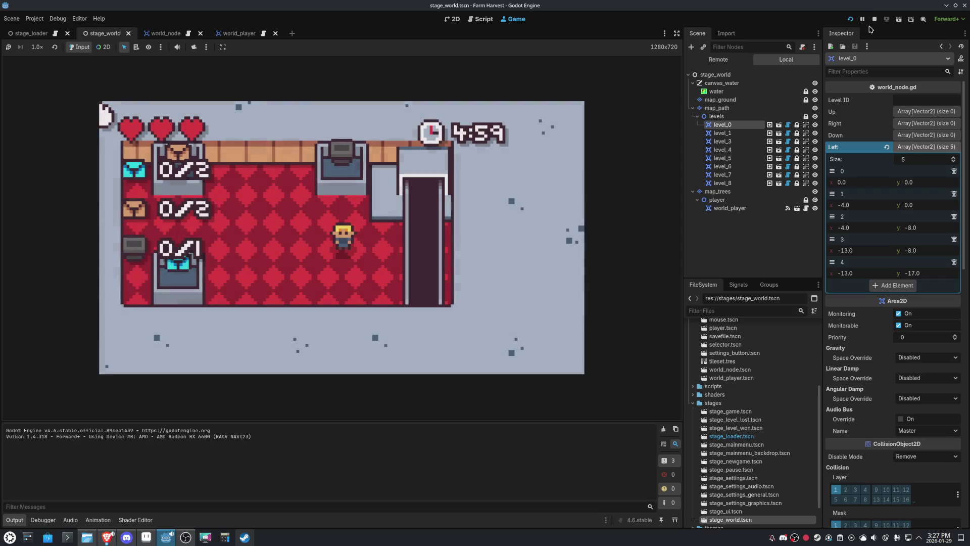
# Stop the game and run the stage_world scene from the 2D view
pyautogui.click(875, 20)
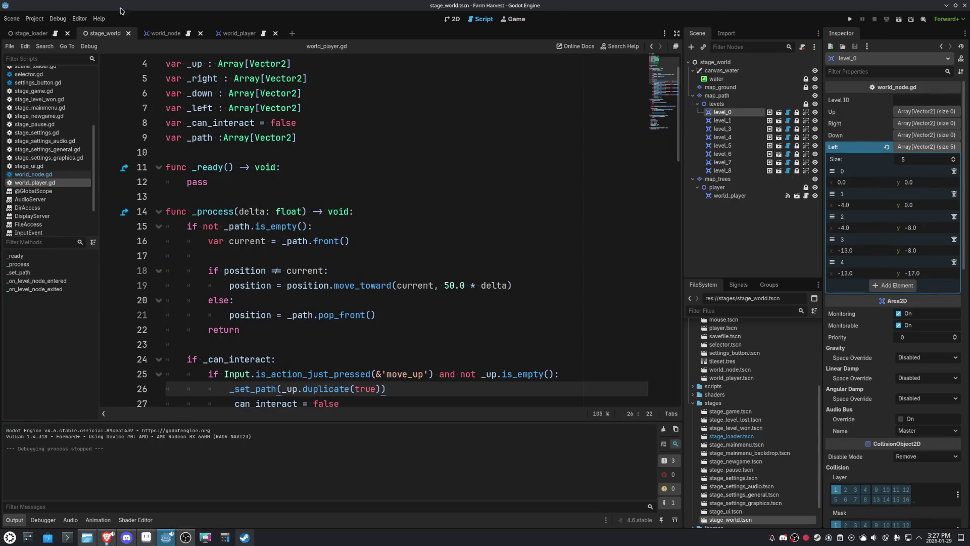
pyautogui.click(453, 19)
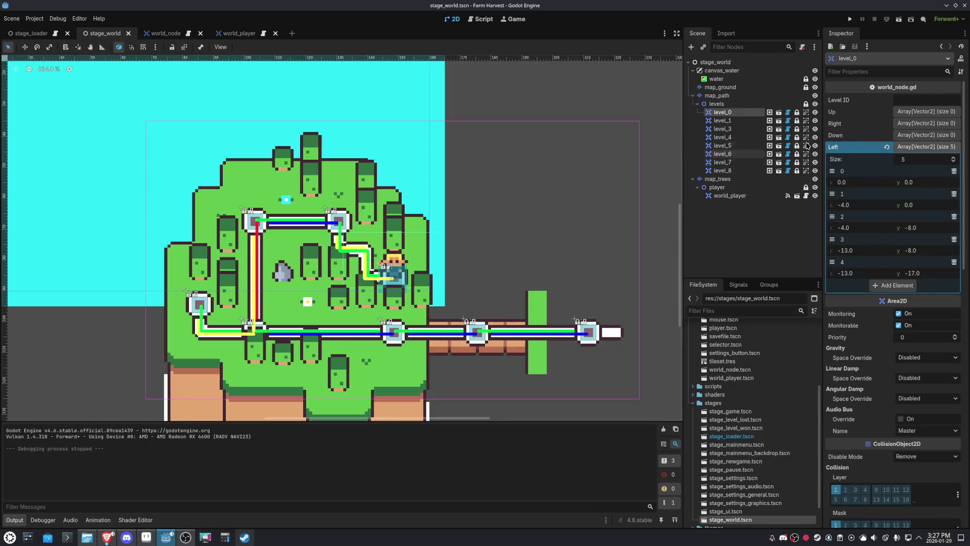
pyautogui.click(900, 19)
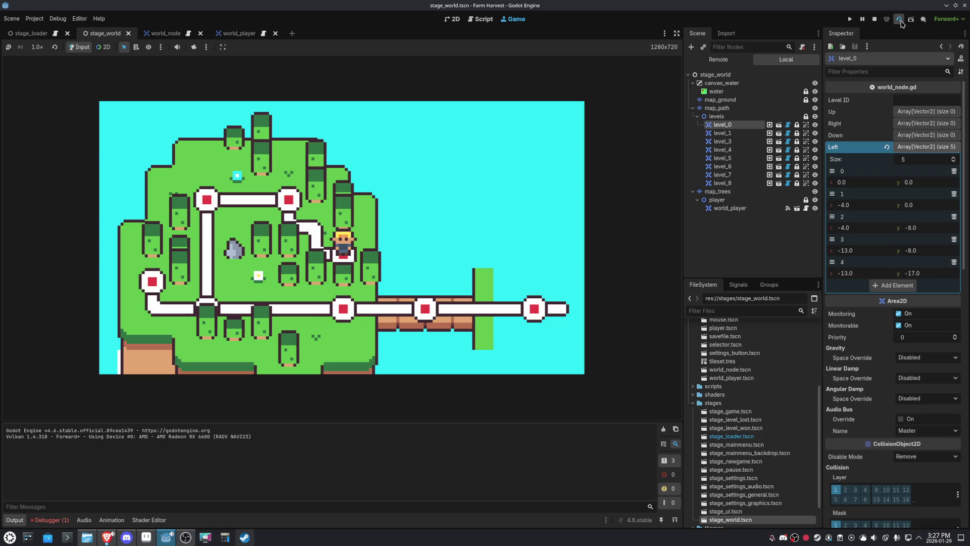
# Set breakpoints on lines 43 and 45, rerun the scene, and press Left to trigger _set_path
pyautogui.click(484, 20)
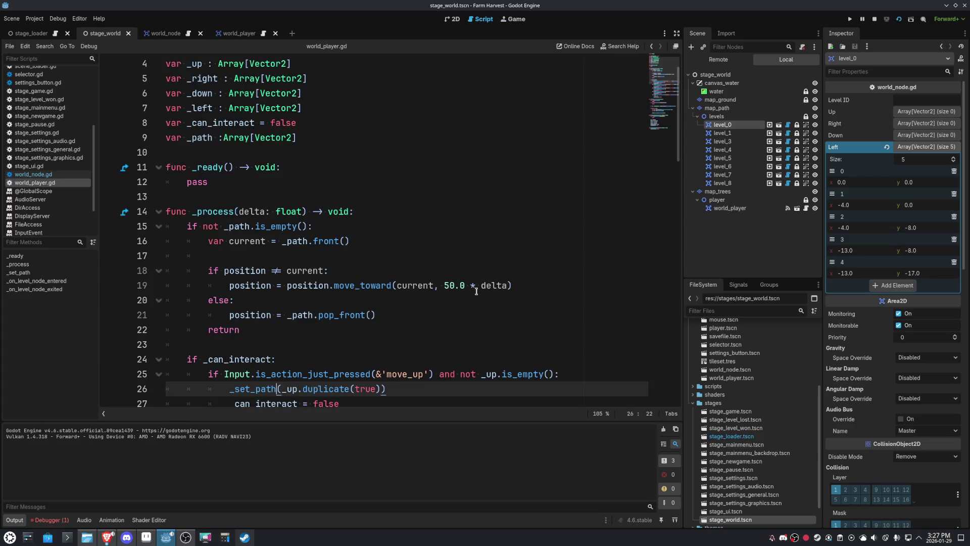
pyautogui.scroll(-8, 477, 289)
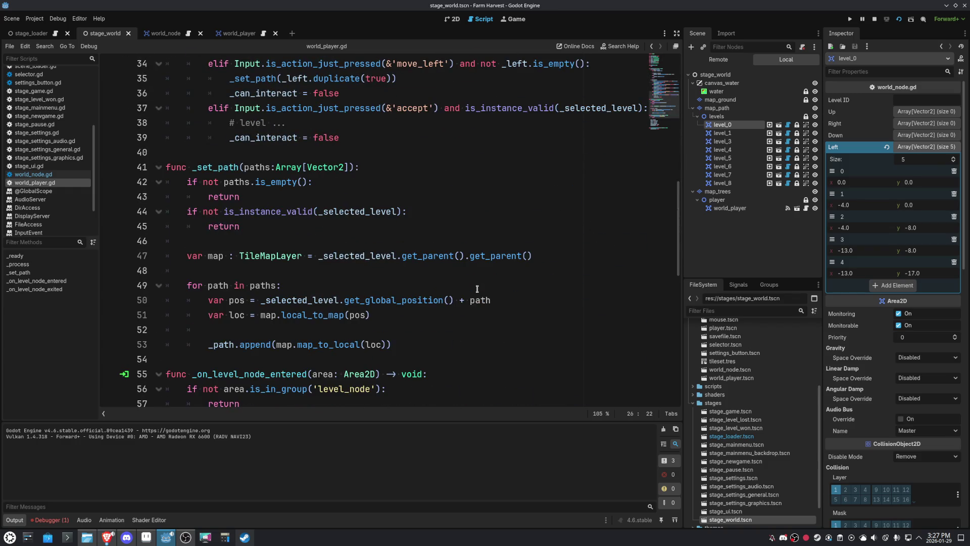
pyautogui.click(109, 225)
pyautogui.click(109, 197)
pyautogui.click(898, 19)
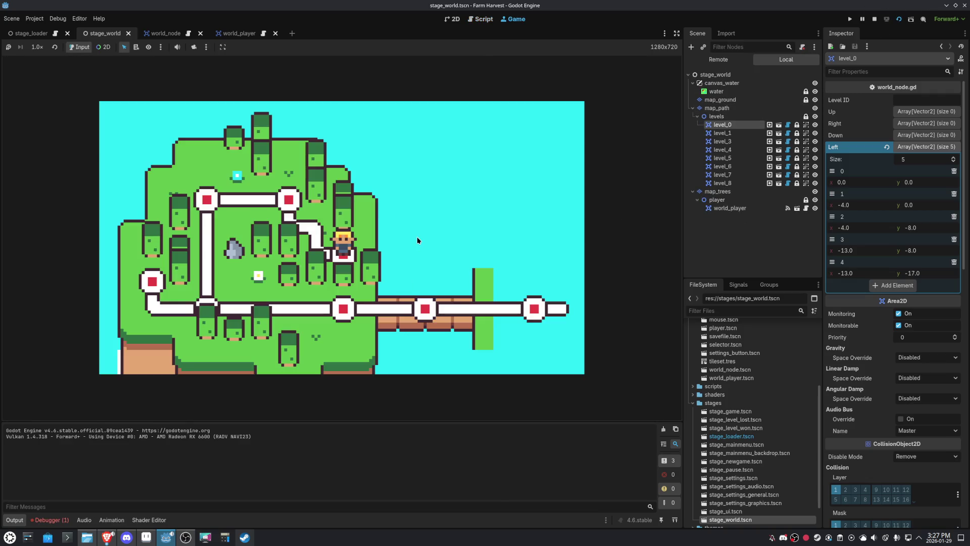
pyautogui.press('Left')
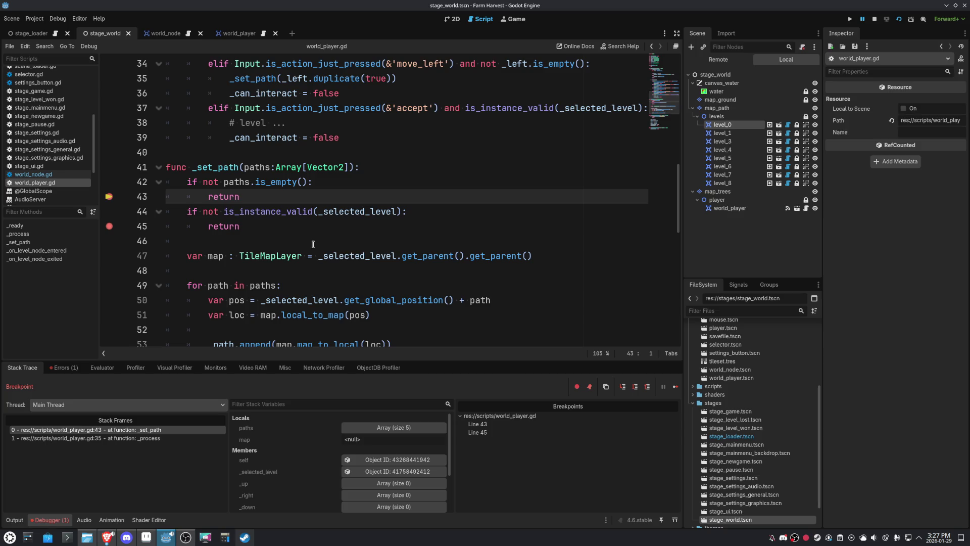
# Delete 'not' from line 42 so the guard returns when paths is empty
pyautogui.click(284, 200)
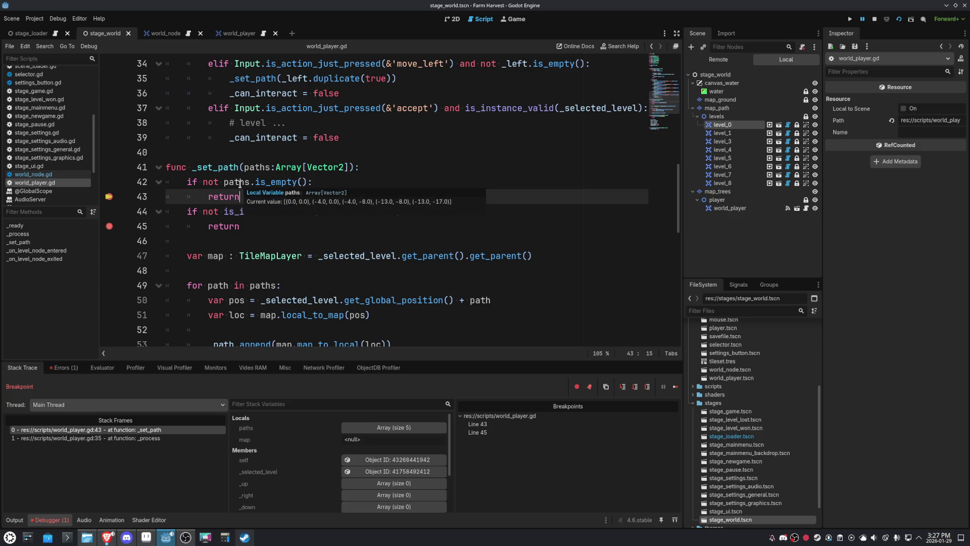
pyautogui.doubleClick(240, 184)
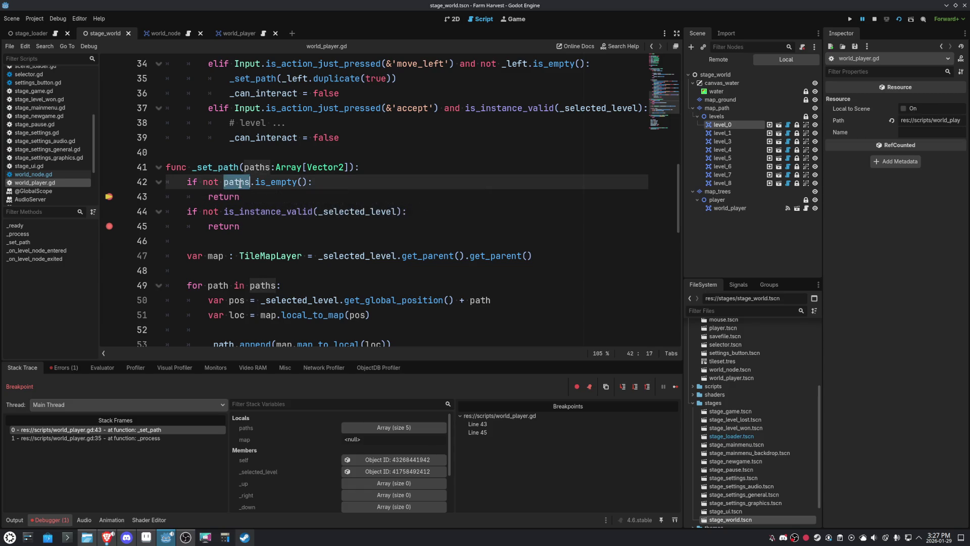
pyautogui.click(225, 183)
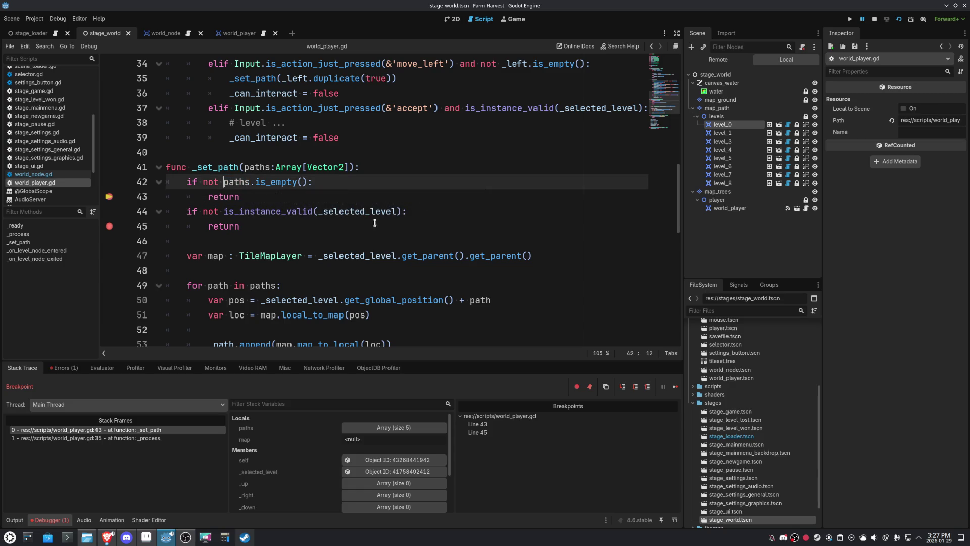
pyautogui.doubleClick(217, 183)
pyautogui.press('Delete')
pyautogui.press('Delete')
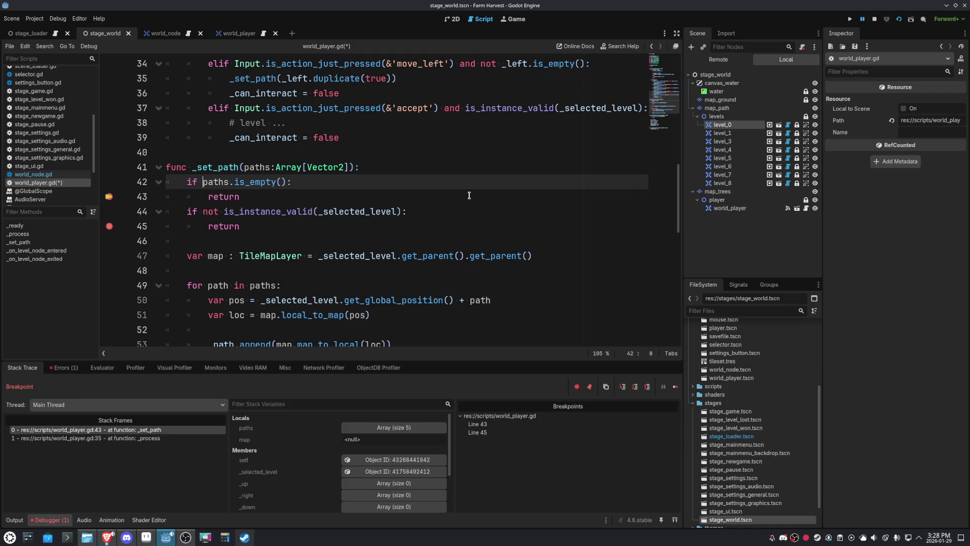
# Add an 'if _path.is_empty(): return' guard after line 45
pyautogui.click(271, 195)
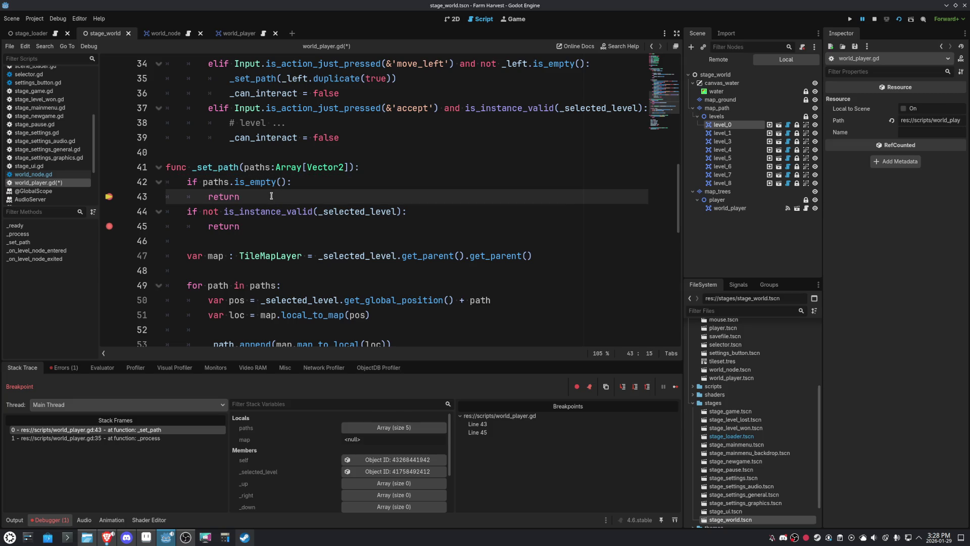
pyautogui.press('Down')
pyautogui.press('Down')
pyautogui.press('Return')
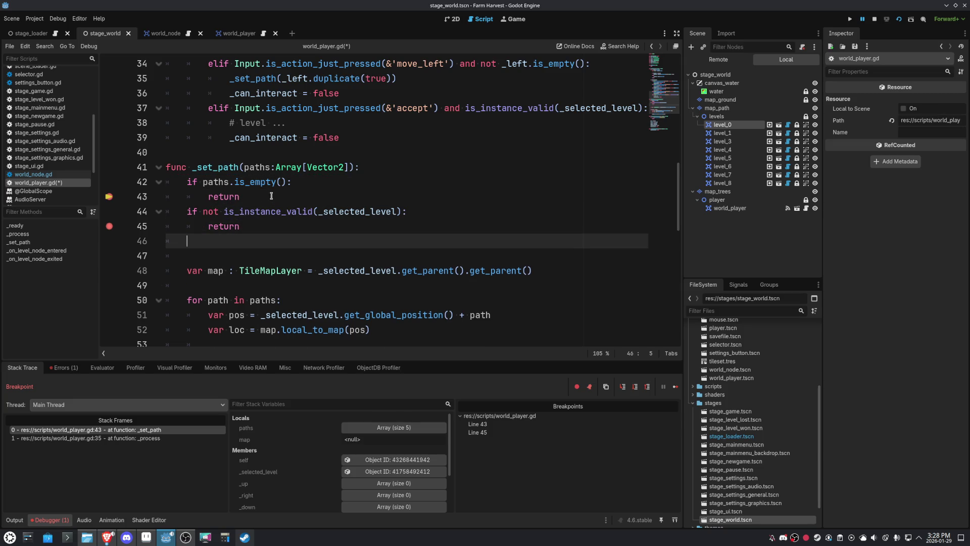
pyautogui.write('if _pa')
pyautogui.write('th.is')
pyautogui.press('Return')
pyautogui.write(':')
pyautogui.press('Return')
pyautogui.write('return')
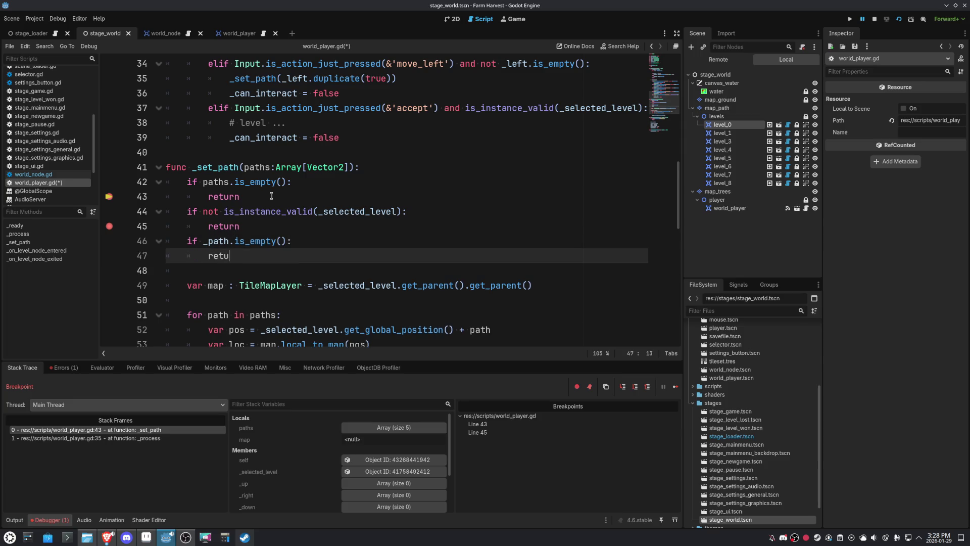
pyautogui.press('Up')
pyautogui.press('Delete')
# Join each return onto its if line in _set_path and save the script
pyautogui.press('Up')
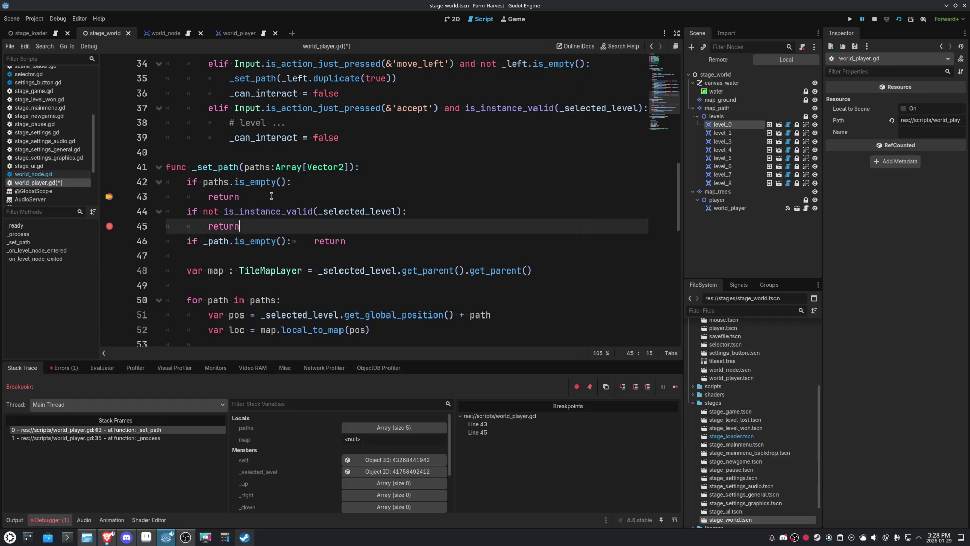
pyautogui.press('Up')
pyautogui.press('End')
pyautogui.press('Delete')
pyautogui.press('Up')
pyautogui.press('Up')
pyautogui.press('Delete')
pyautogui.hotkey('ctrl', 's')
pyautogui.press('Delete')
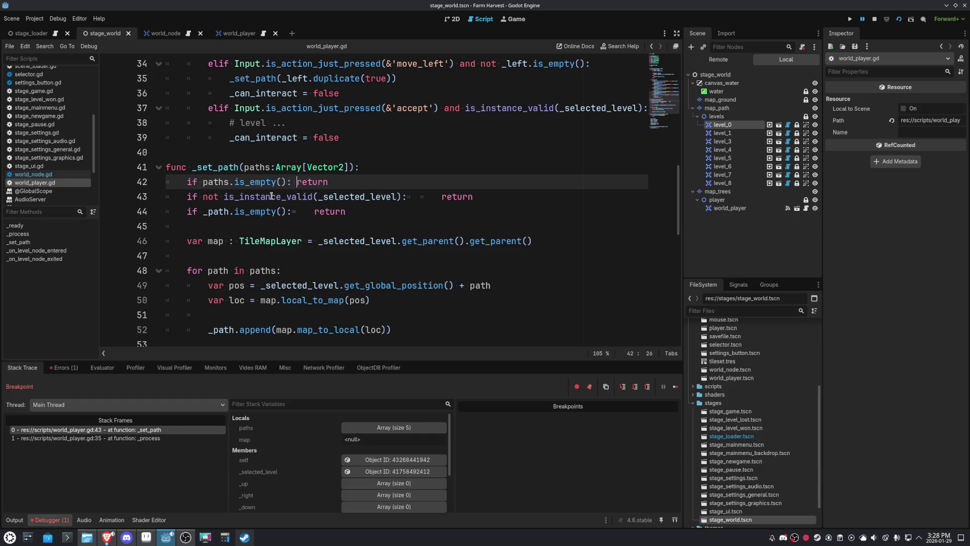
pyautogui.press('Down')
pyautogui.press('Down')
pyautogui.press('Delete')
pyautogui.press('Tab')
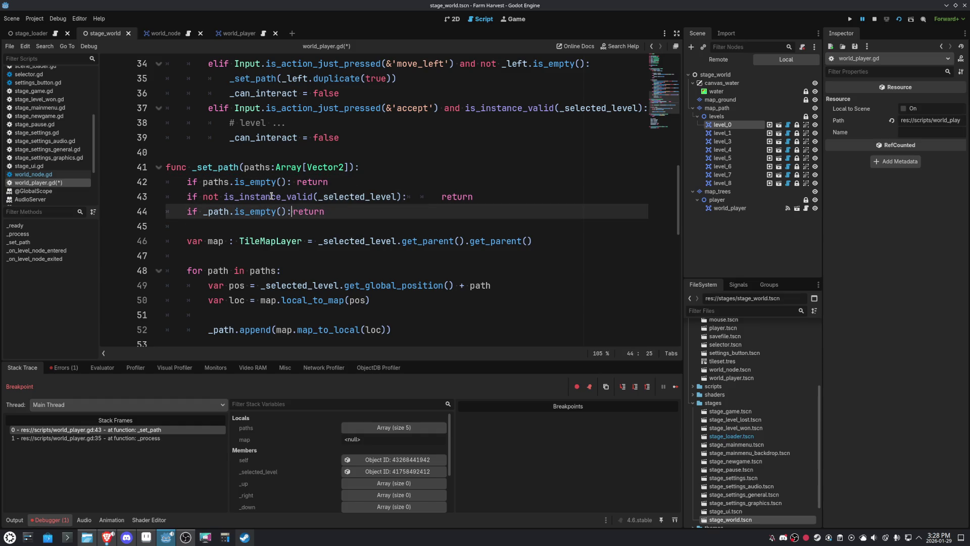
# Tidy line 43's return spacing and insert 'not' into the _path check
pyautogui.press('Up')
pyautogui.press('End')
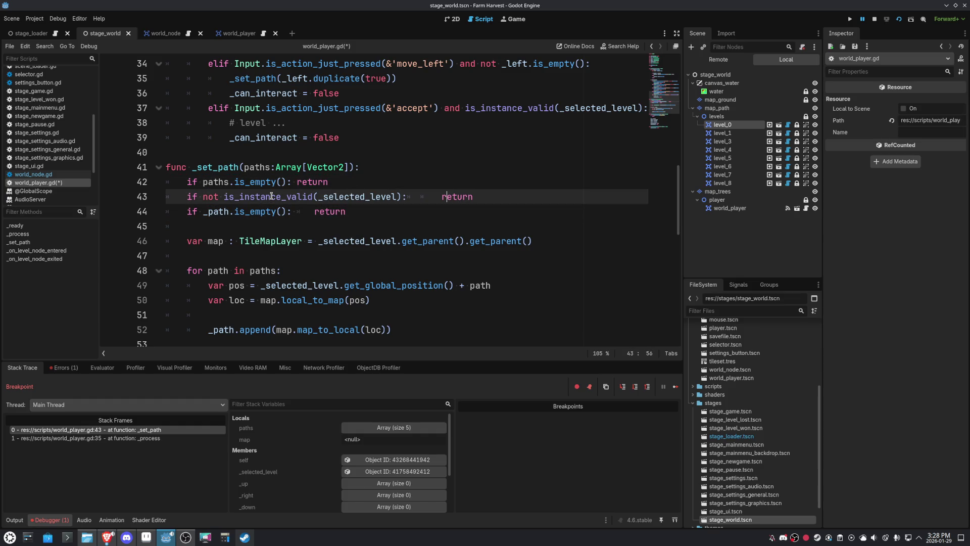
pyautogui.press('BackSpace')
pyautogui.press('BackSpace')
pyautogui.press('Down')
pyautogui.hotkey('ctrl', 'Left')
pyautogui.hotkey('ctrl', 'Left')
pyautogui.hotkey('ctrl', 'Left')
pyautogui.write('not')
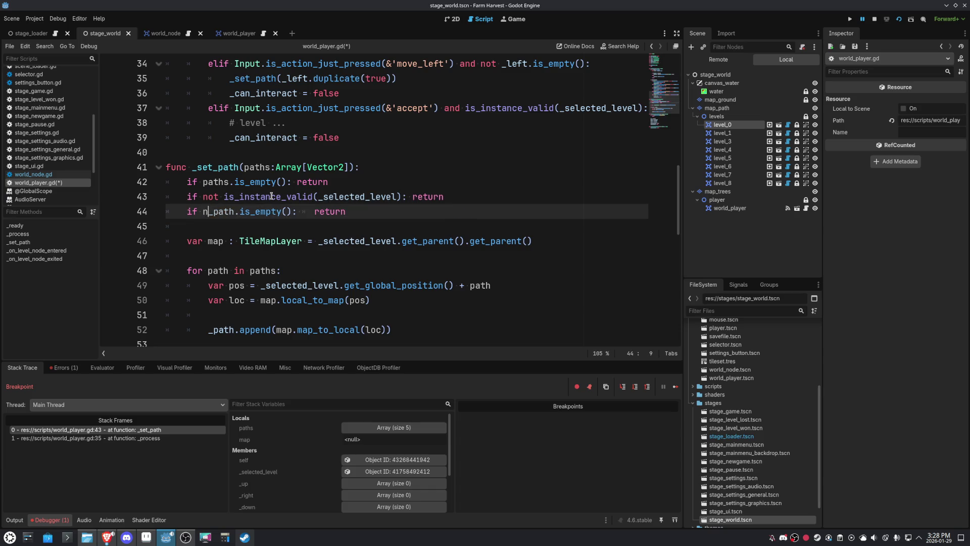
# Fix the spacing before return on line 44 and resume the paused game with F6
pyautogui.click(333, 211)
pyautogui.press('BackSpace')
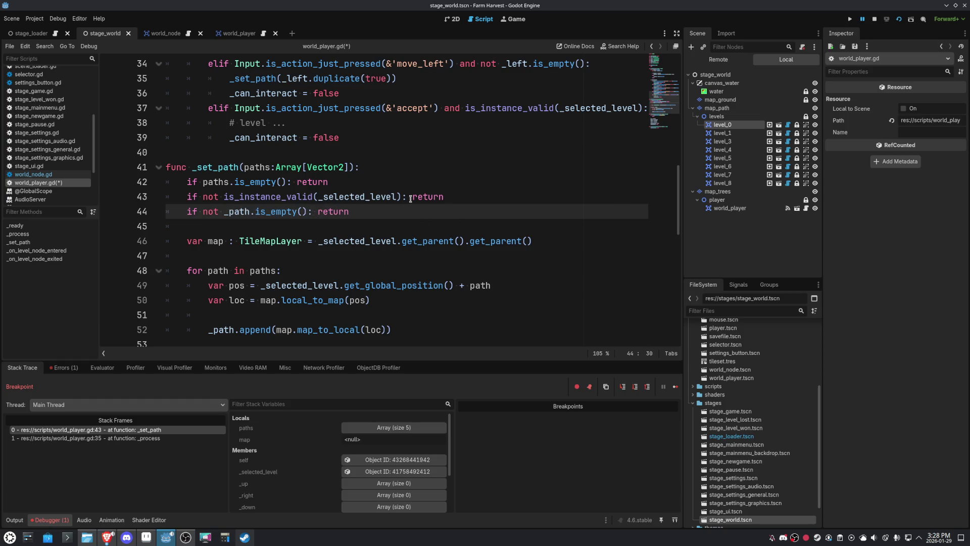
pyautogui.click(410, 197)
pyautogui.click(293, 182)
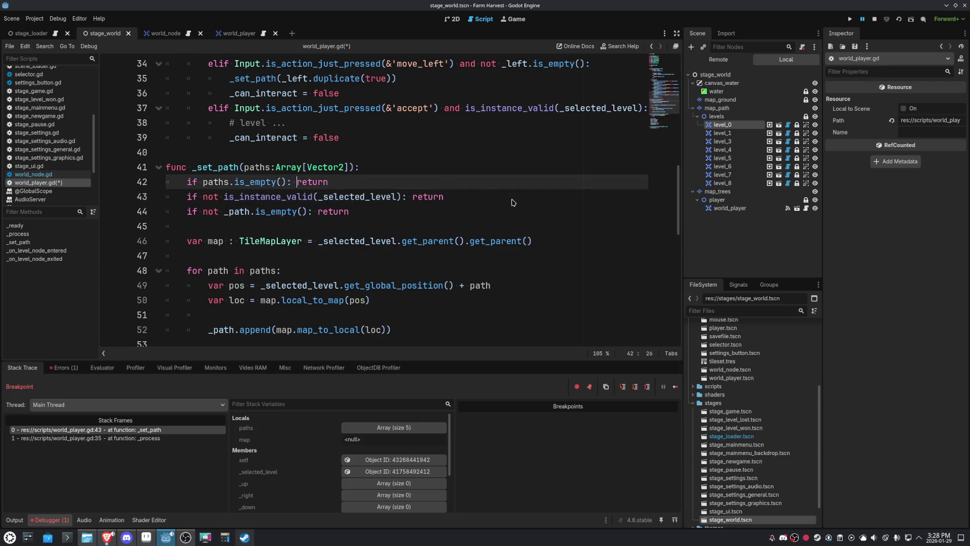
pyautogui.press('F6')
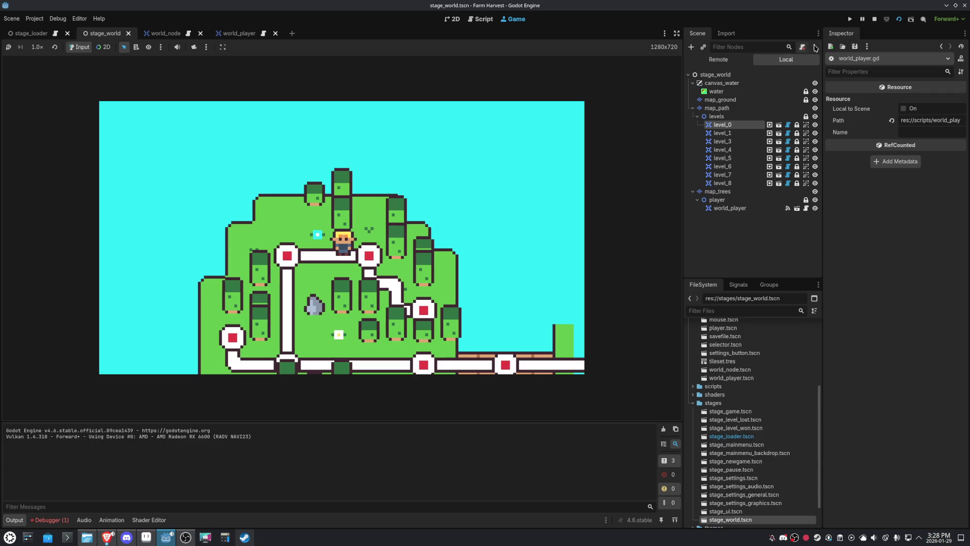
# Stop the debug session and highlight every use of _can_interact in world_player.gd
pyautogui.click(874, 19)
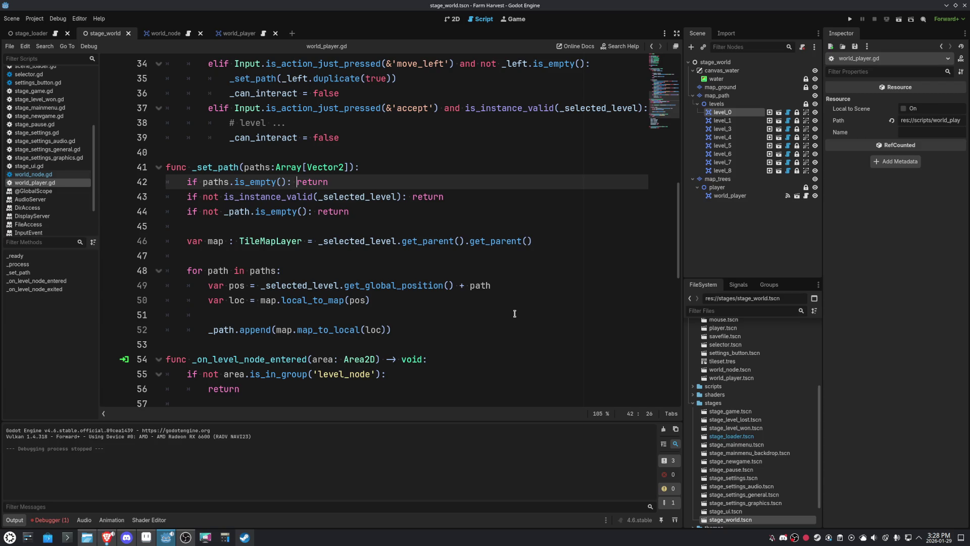
pyautogui.scroll(-3, 514, 313)
pyautogui.scroll(2, 514, 313)
pyautogui.scroll(6, 514, 313)
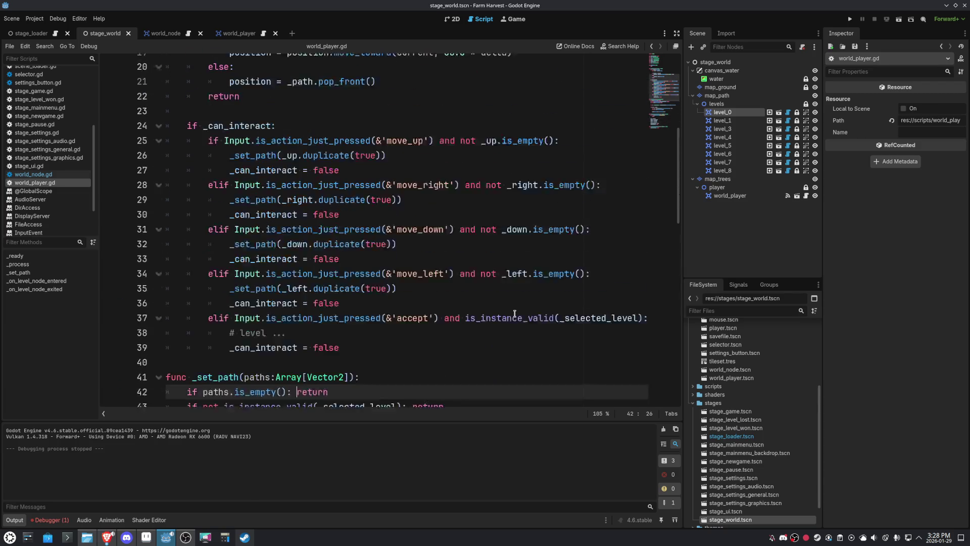
pyautogui.doubleClick(240, 141)
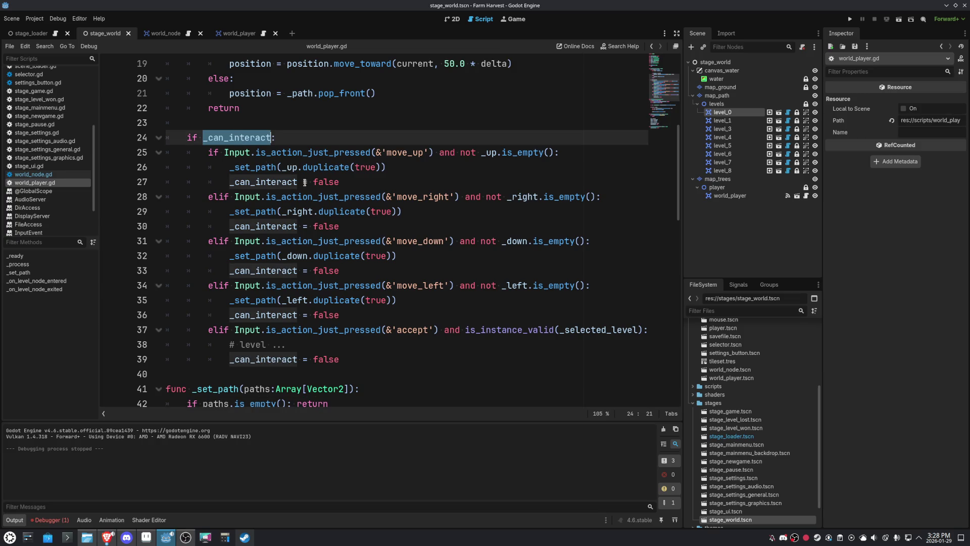
pyautogui.scroll(-6, 459, 273)
pyautogui.scroll(-3, 459, 274)
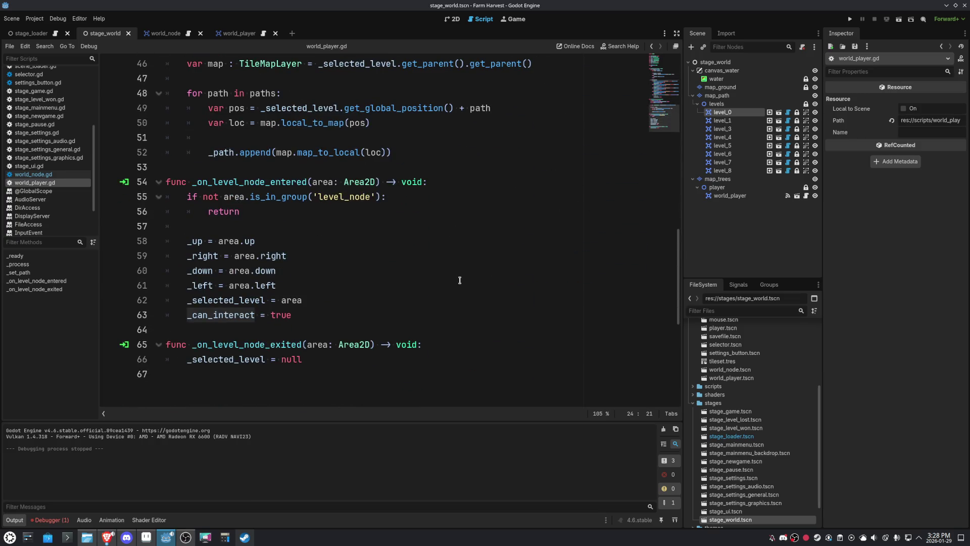
pyautogui.scroll(6, 459, 280)
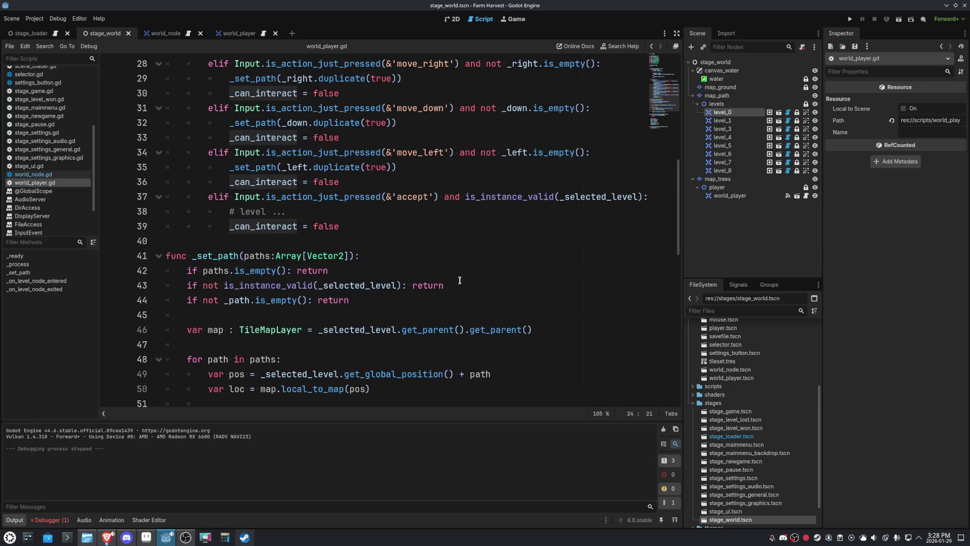
pyautogui.scroll(-6, 459, 280)
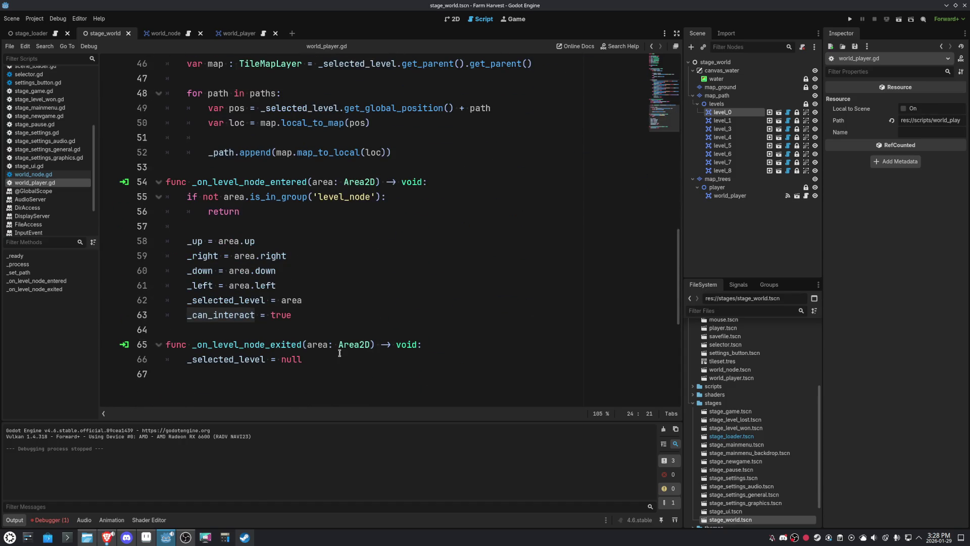
# Delete the '_can_interact = true' line 63 from _on_level_node_entered
pyautogui.click(242, 359)
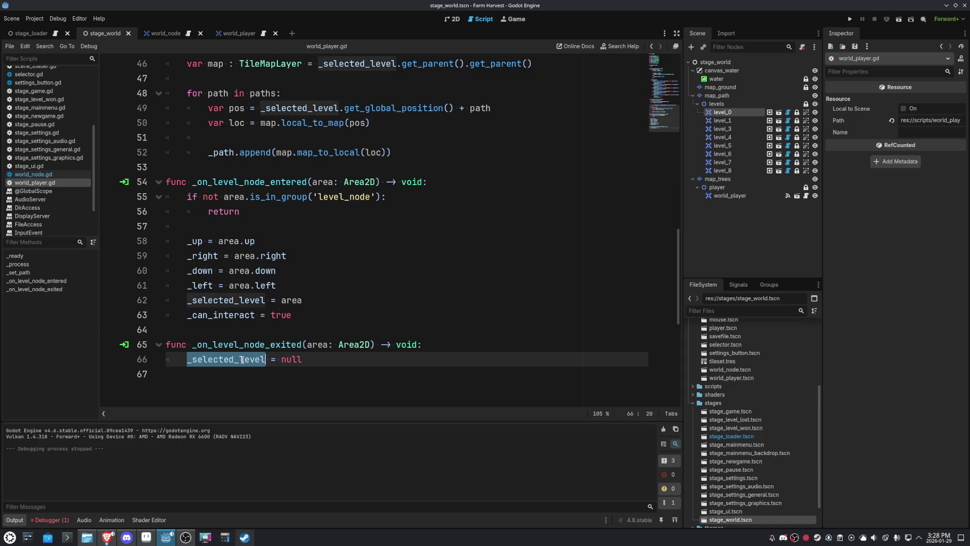
pyautogui.click(240, 314)
pyautogui.doubleClick(240, 314)
pyautogui.click(326, 311)
pyautogui.hotkey('shift', 'Home')
pyautogui.press('BackSpace')
pyautogui.press('BackSpace')
pyautogui.press('BackSpace')
pyautogui.scroll(2, 326, 312)
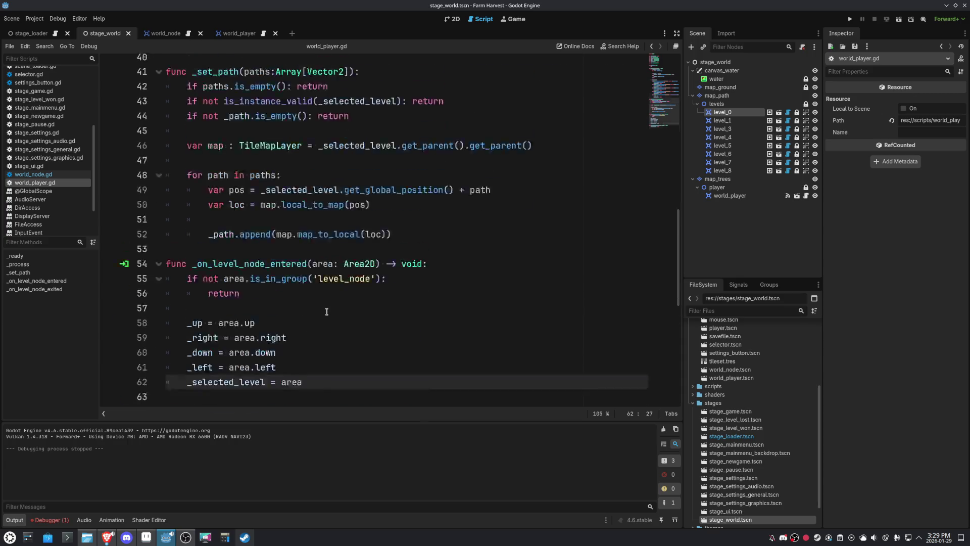
pyautogui.scroll(3, 326, 311)
pyautogui.scroll(10, 327, 312)
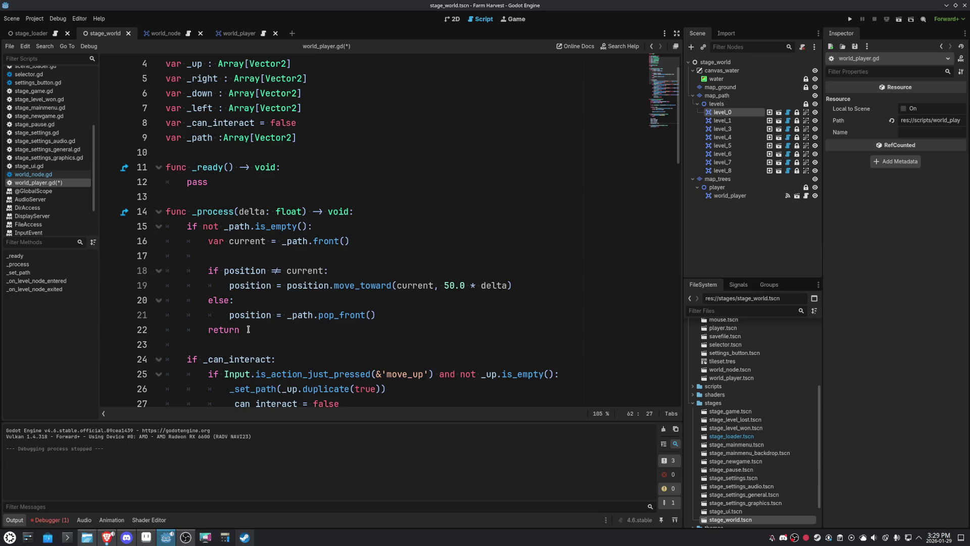
# Add 'if _path.is_empty(): _can_interact = true' before the return in _process, then run the project
pyautogui.click(402, 312)
pyautogui.press('Return')
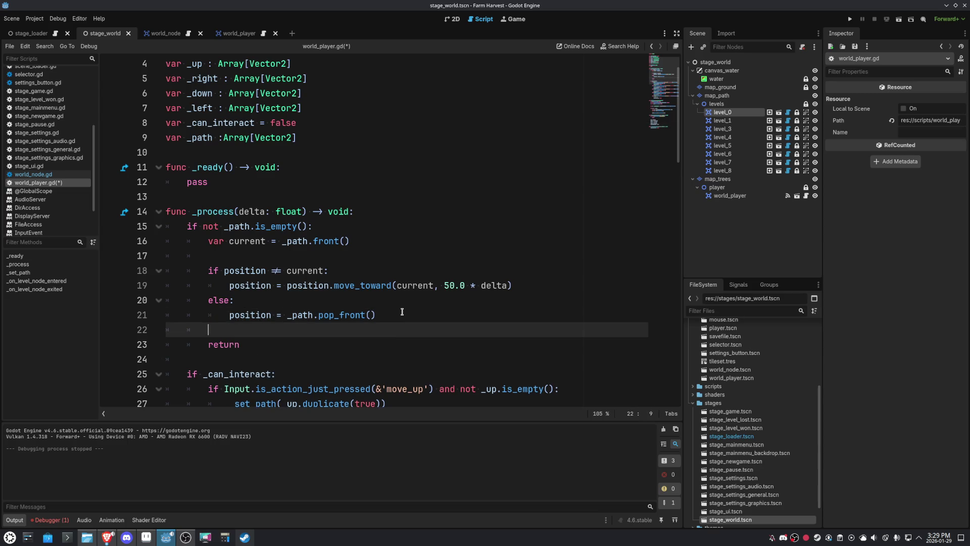
pyautogui.press('Return')
pyautogui.write('if ')
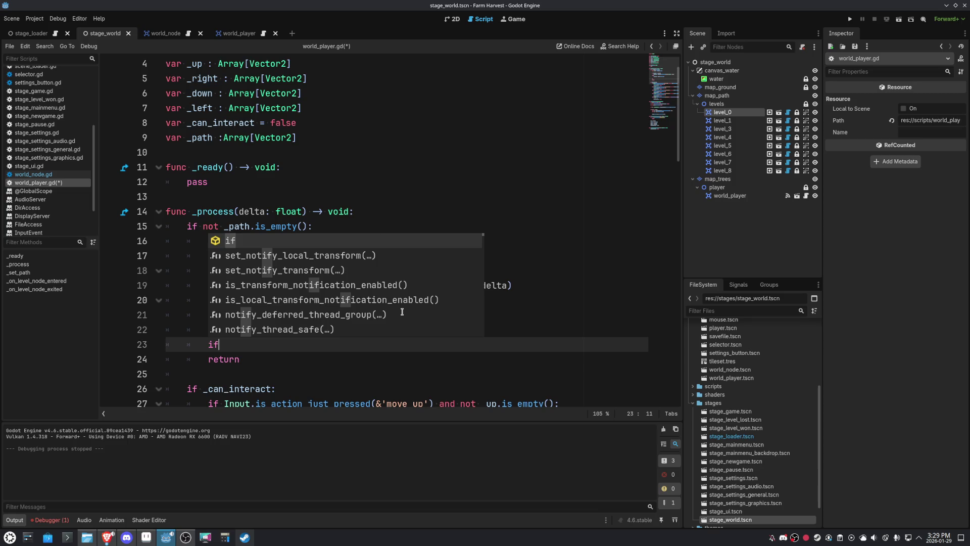
pyautogui.write('_path')
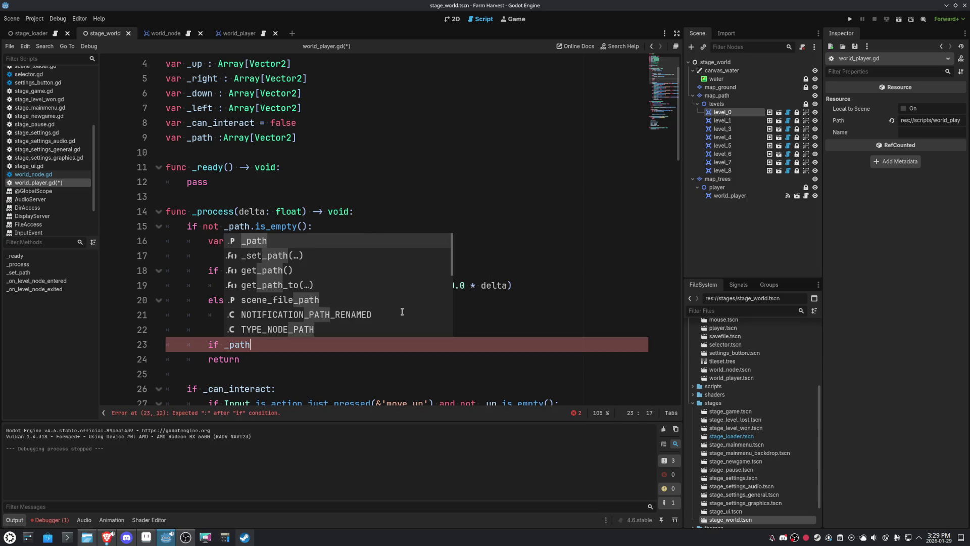
pyautogui.write('.is_empty():')
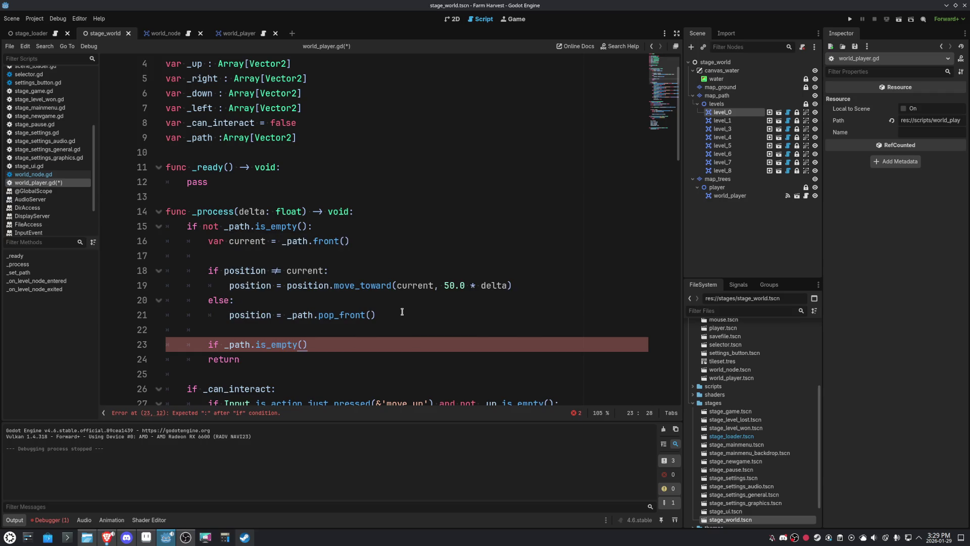
pyautogui.press('Return')
pyautogui.write('can')
pyautogui.press('Return')
pyautogui.write('= true')
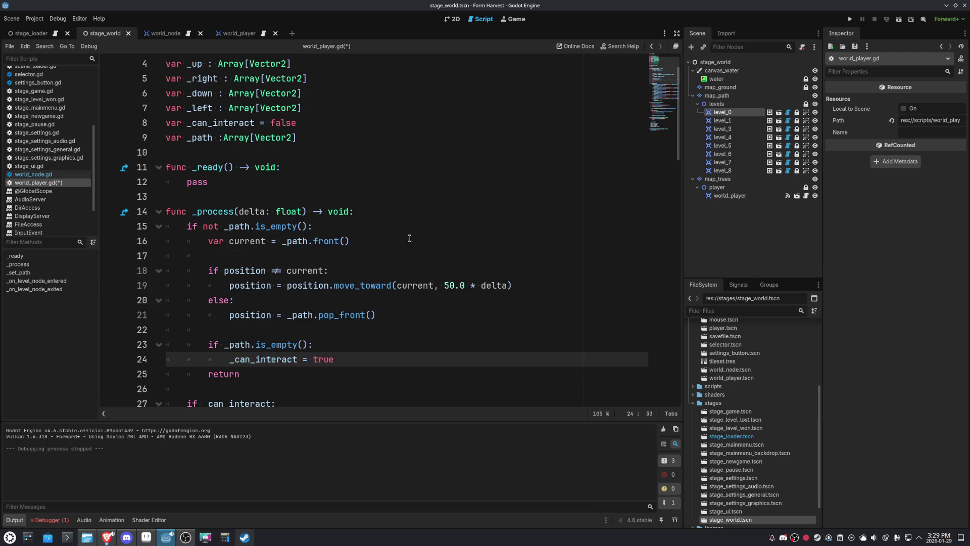
pyautogui.scroll(-15, 492, 287)
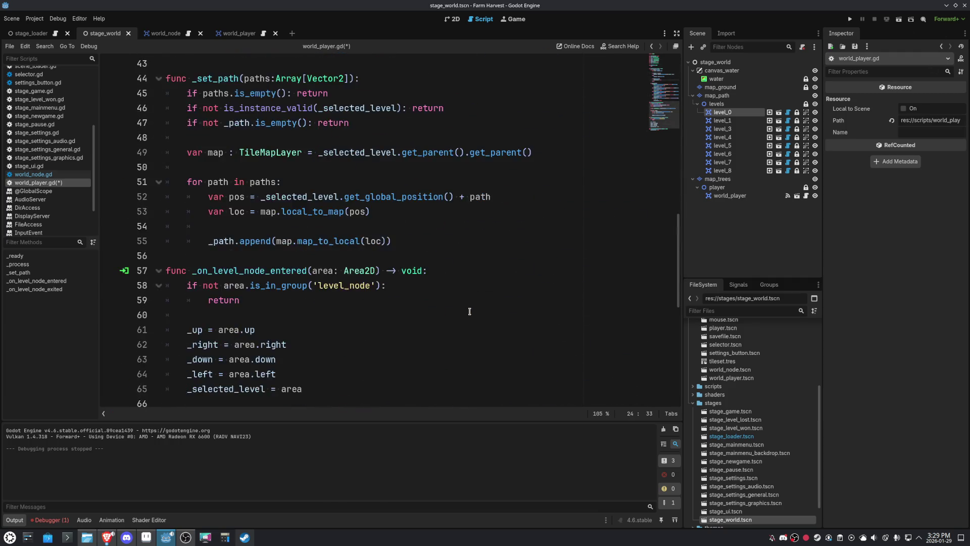
pyautogui.click(849, 18)
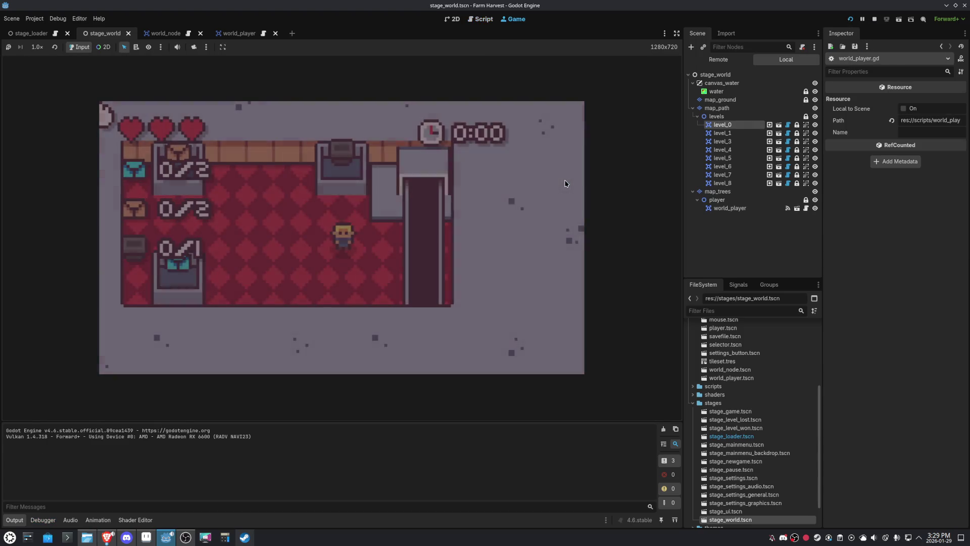
# Run the stage_world scene from the 2D view, stop it, and return to world_player.gd
pyautogui.click(875, 19)
pyautogui.click(450, 19)
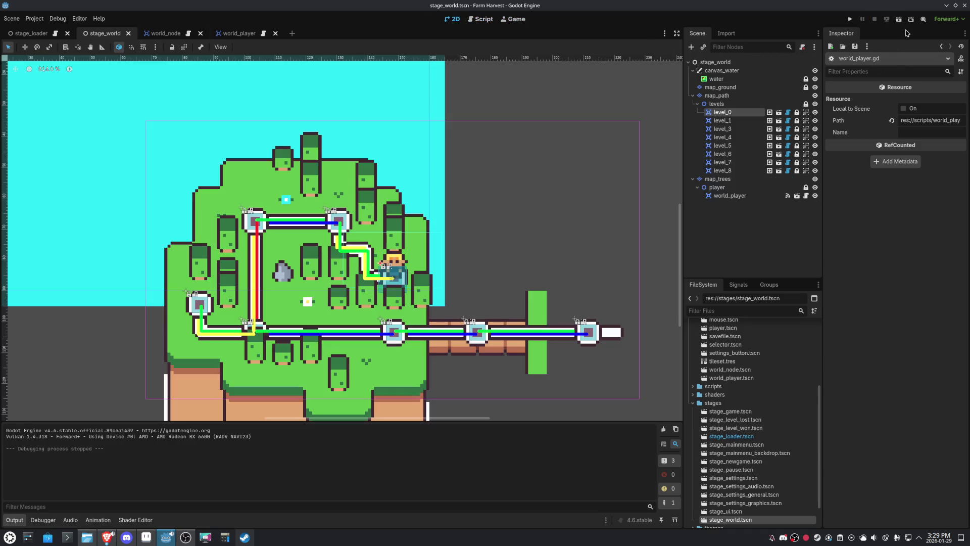
pyautogui.click(898, 19)
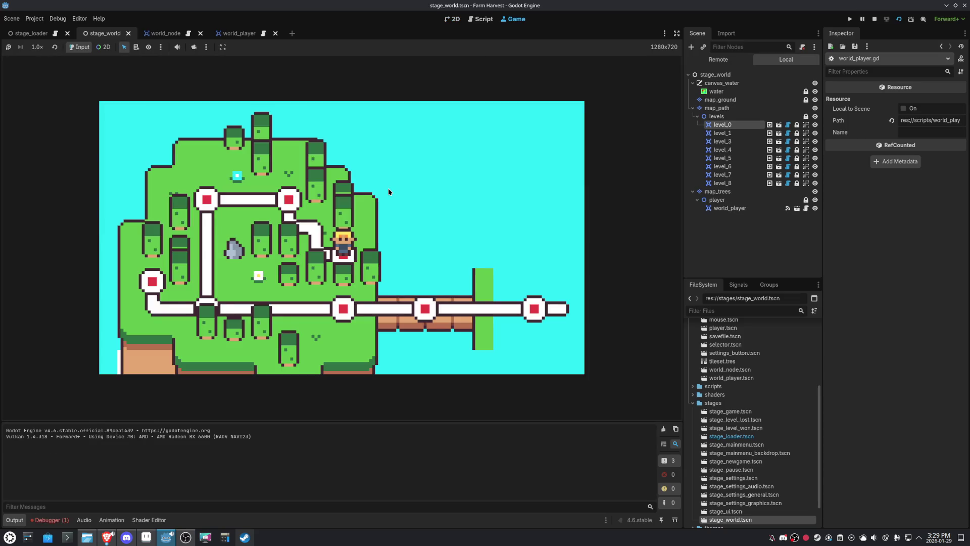
pyautogui.click(874, 19)
pyautogui.click(480, 19)
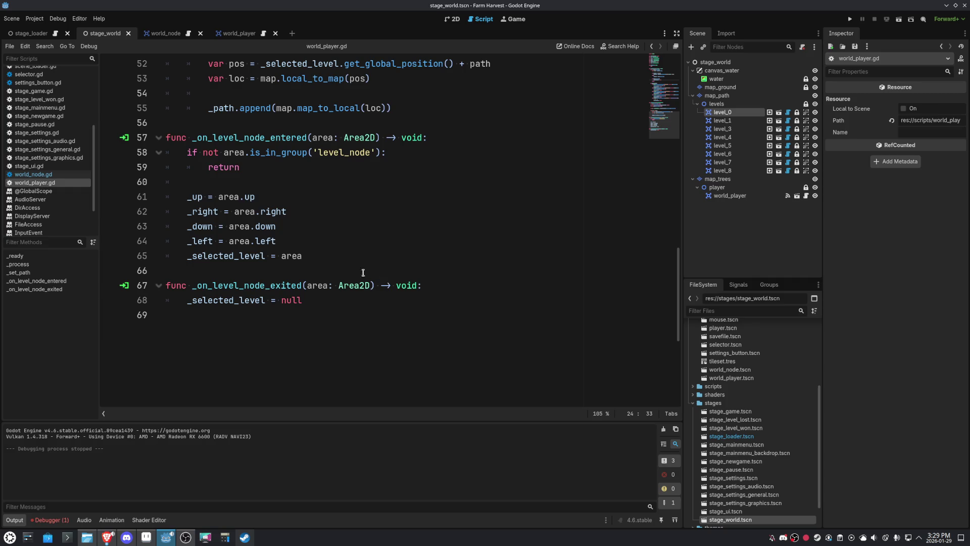
# Add '_can_interact = true' on a new line after '_selected_level = area' on line 65
pyautogui.click(328, 261)
pyautogui.scroll(4, 328, 261)
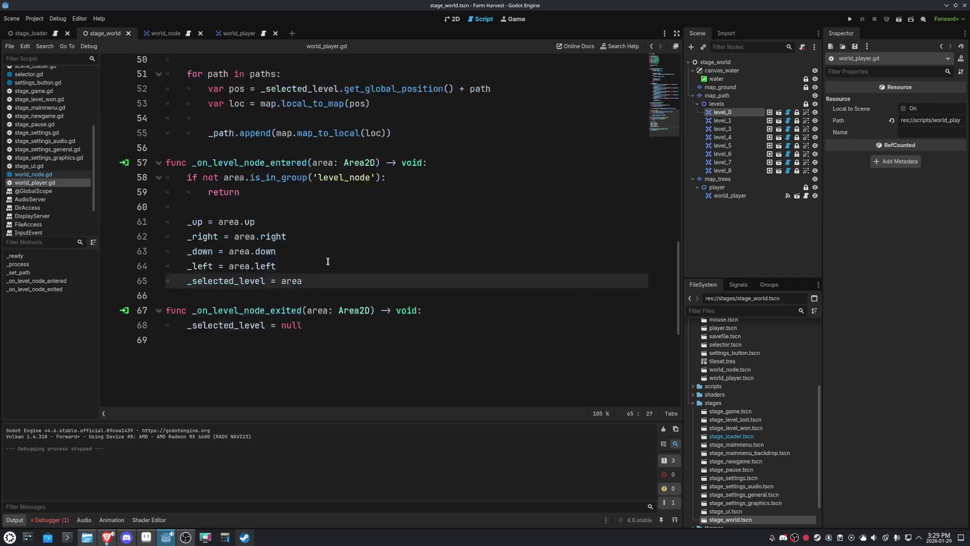
pyautogui.scroll(3, 328, 261)
pyautogui.scroll(-2, 313, 268)
pyautogui.scroll(3, 298, 273)
pyautogui.click(292, 277)
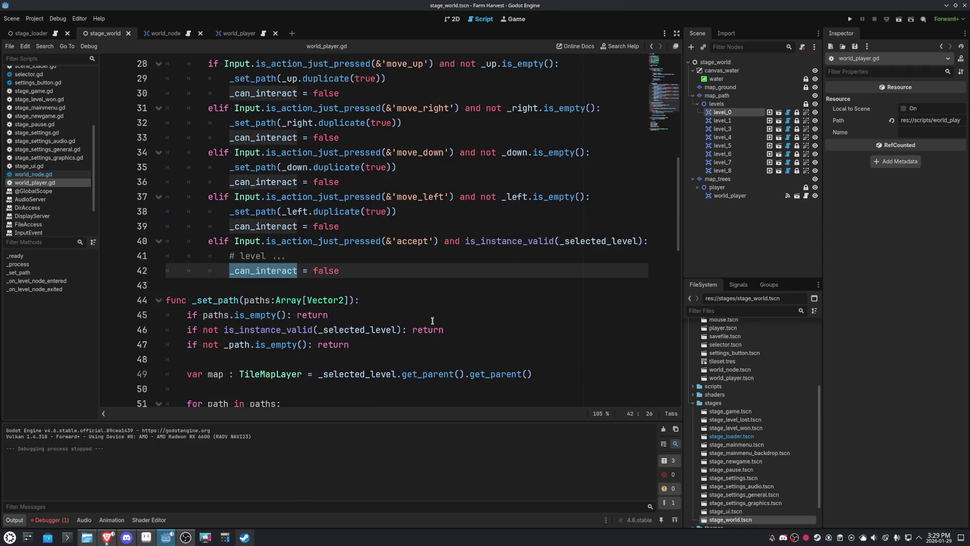
pyautogui.scroll(-6, 314, 333)
pyautogui.click(313, 345)
pyautogui.press('Return')
pyautogui.write('_can_interact = ru')
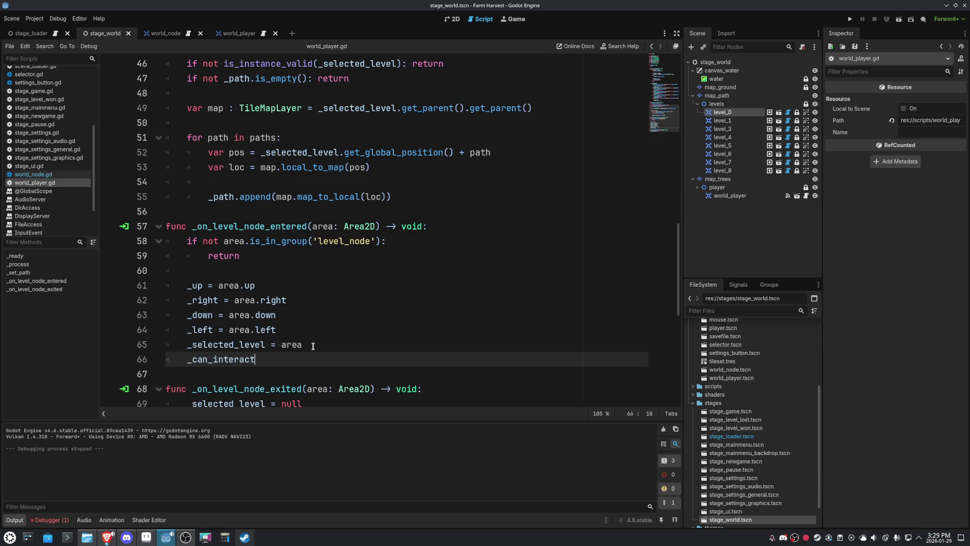
pyautogui.press('BackSpace')
pyautogui.press('BackSpace')
pyautogui.write('true')
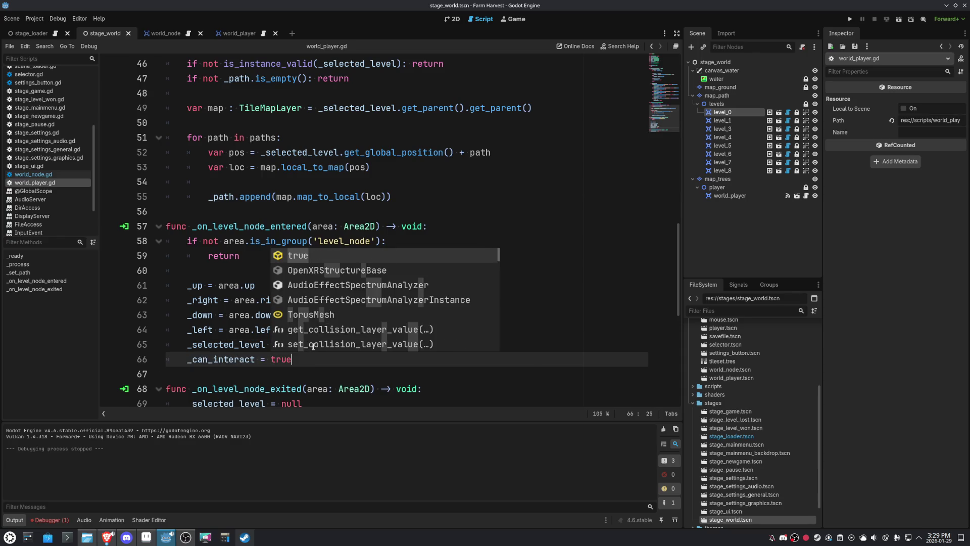
# Review the uses of _path across the script, then run the world map scene
pyautogui.click(493, 225)
pyautogui.scroll(7, 314, 286)
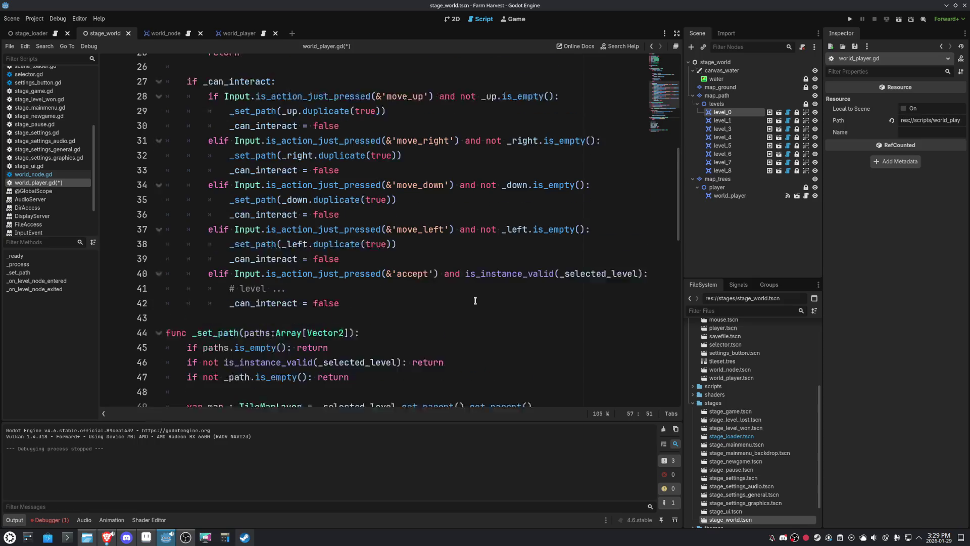
pyautogui.scroll(5, 327, 148)
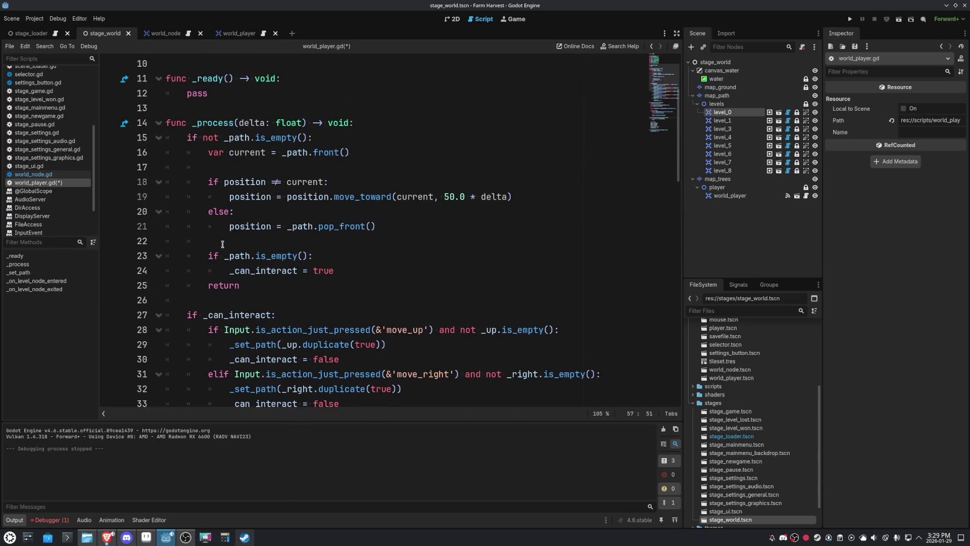
pyautogui.moveTo(240, 270)
pyautogui.doubleClick(234, 137)
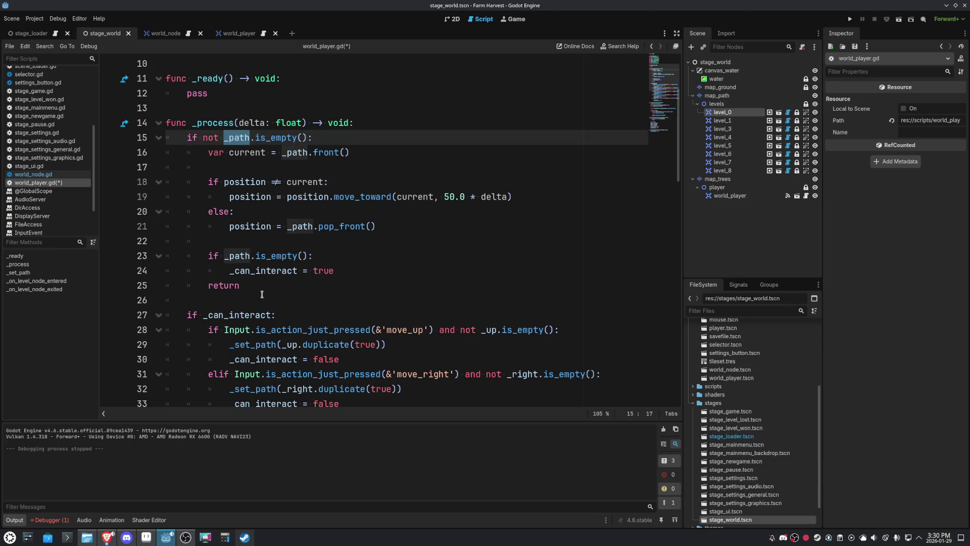
pyautogui.scroll(-5, 262, 294)
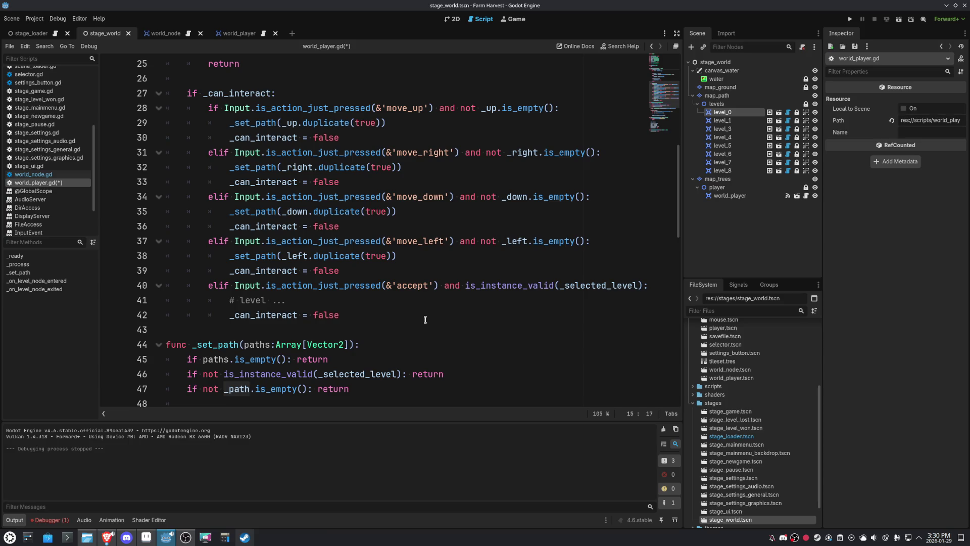
pyautogui.scroll(-4, 424, 319)
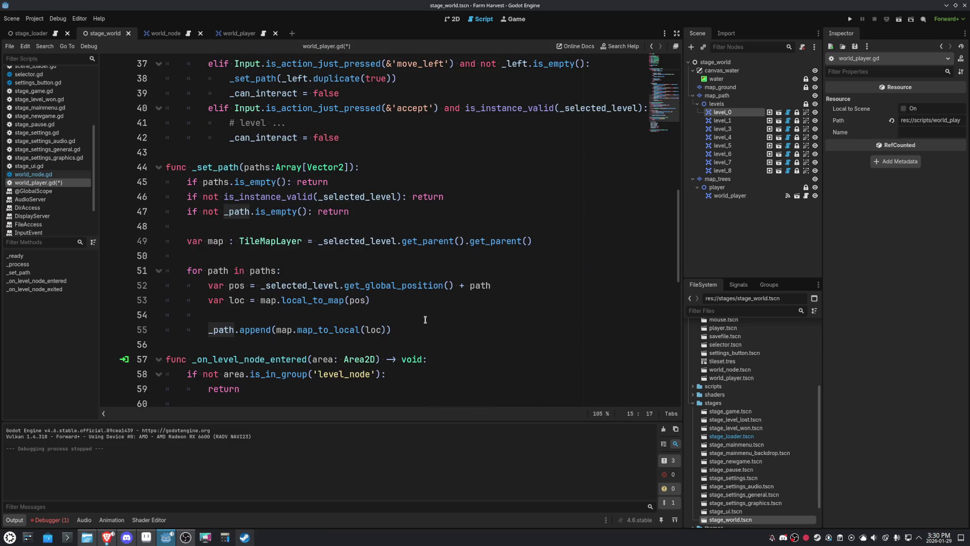
pyautogui.scroll(10, 425, 320)
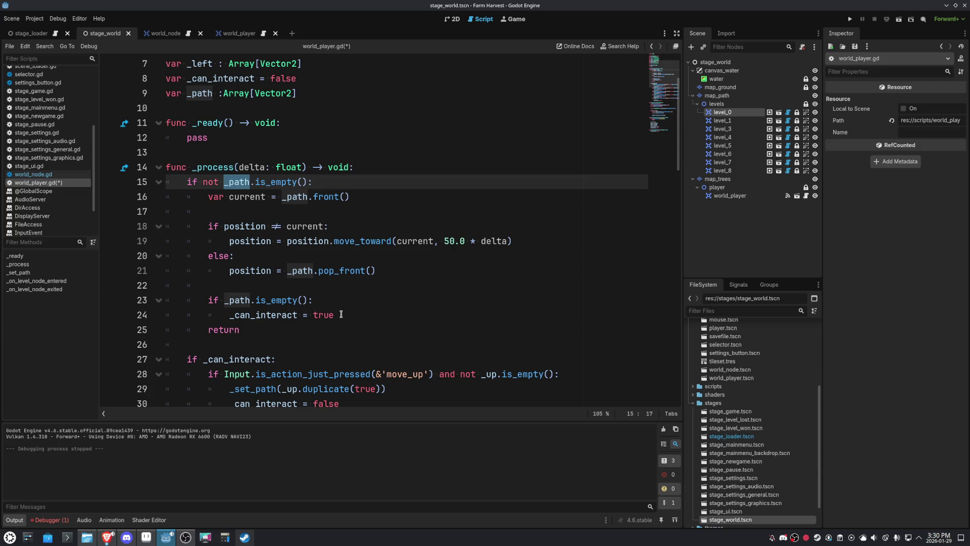
pyautogui.scroll(-14, 341, 314)
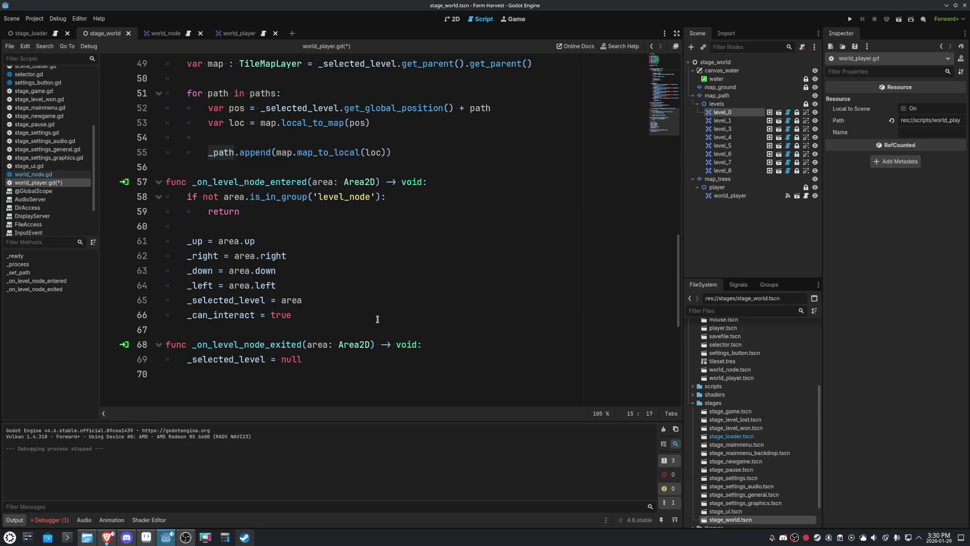
pyautogui.click(345, 317)
pyautogui.scroll(4, 435, 322)
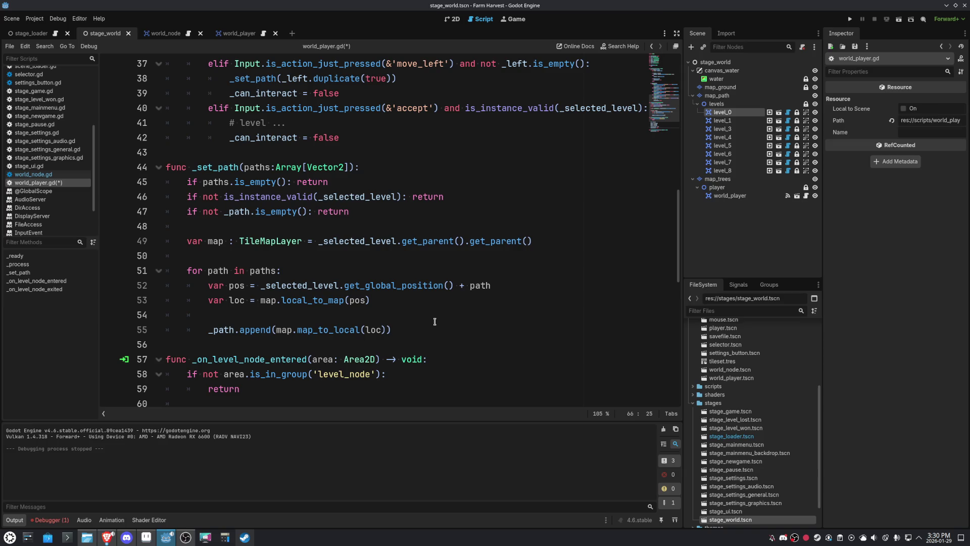
pyautogui.scroll(9, 471, 248)
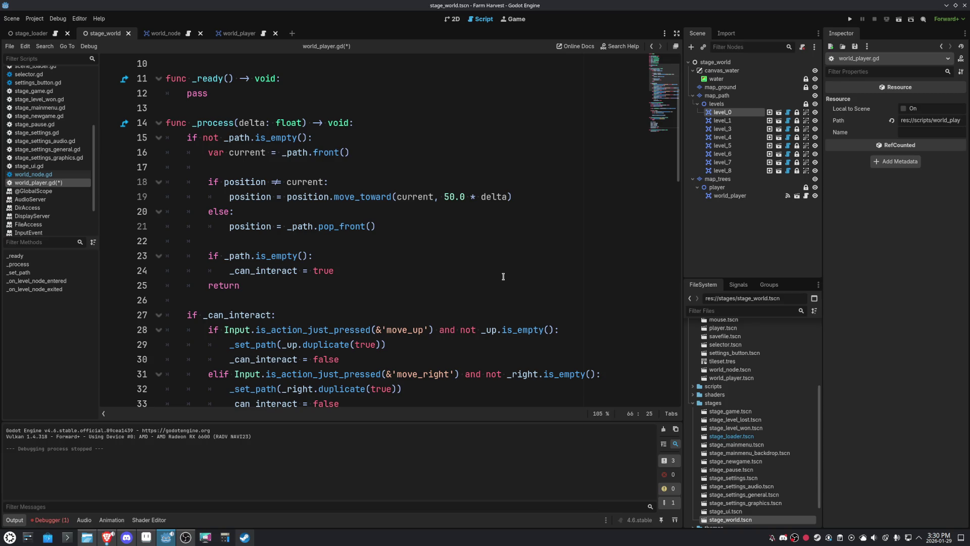
pyautogui.scroll(-14, 503, 276)
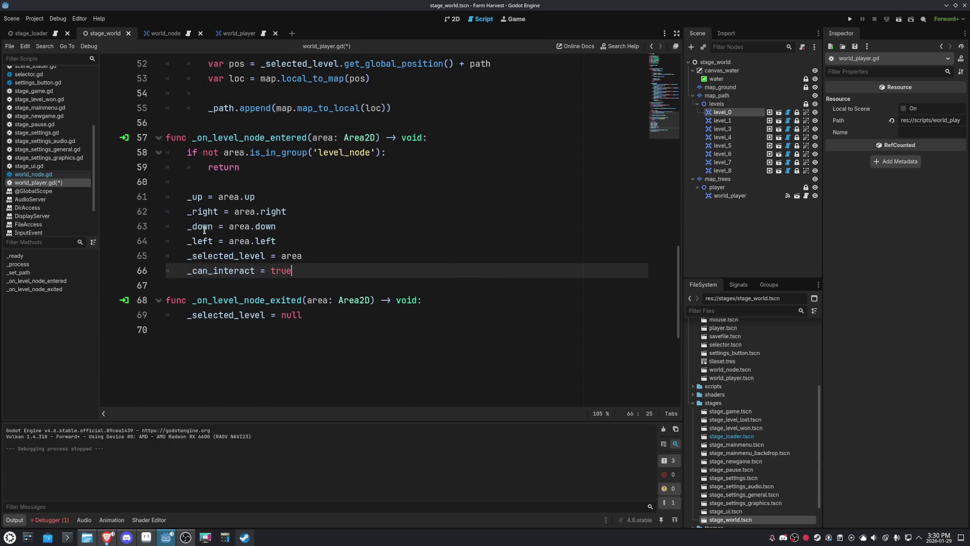
pyautogui.click(899, 18)
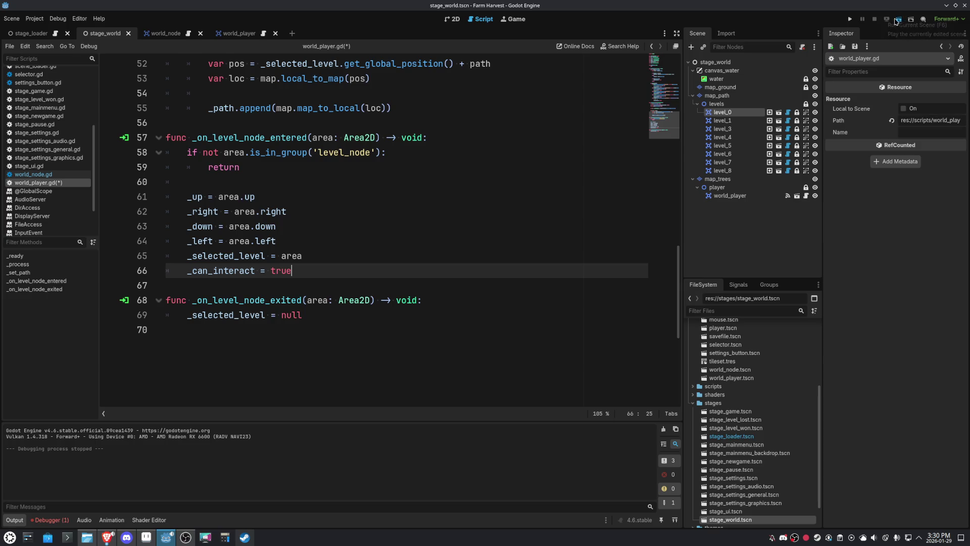
pyautogui.press('Up')
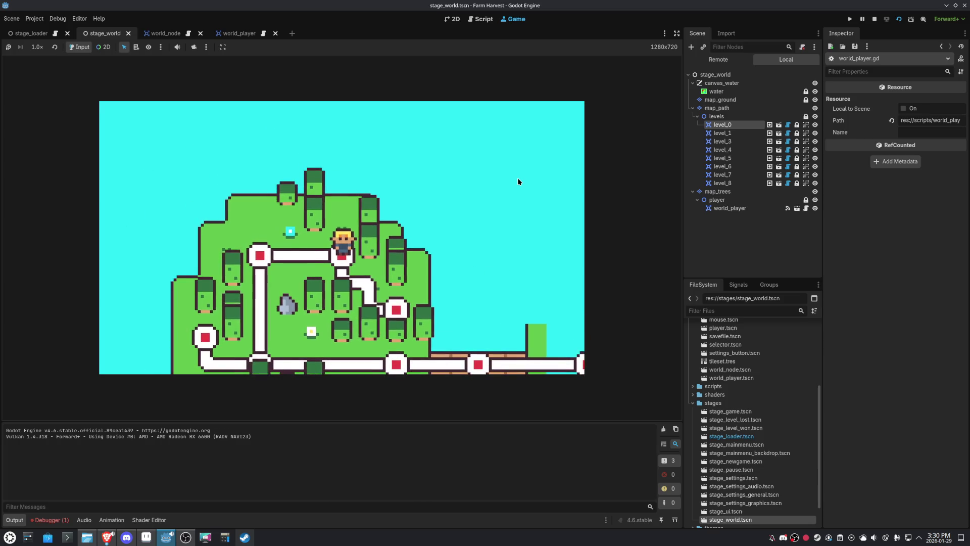
pyautogui.press('Down')
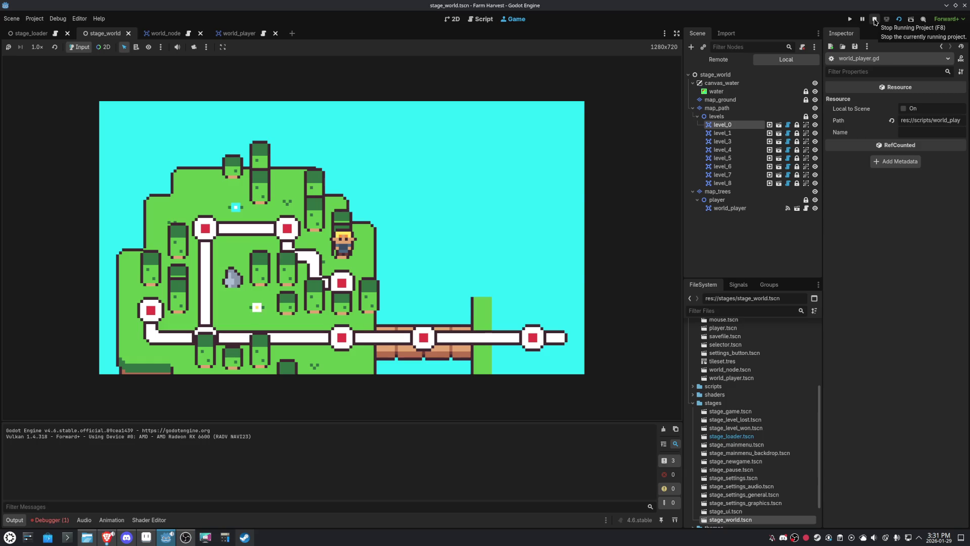
pyautogui.click(874, 21)
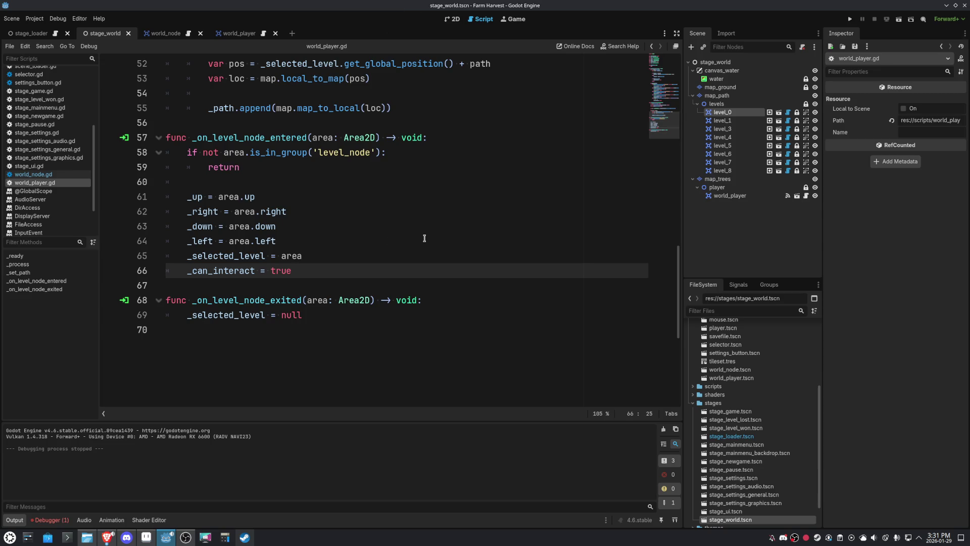
# Change local_to_map(pos) to local_to_map(path) in _set_path's loop
pyautogui.scroll(3, 507, 294)
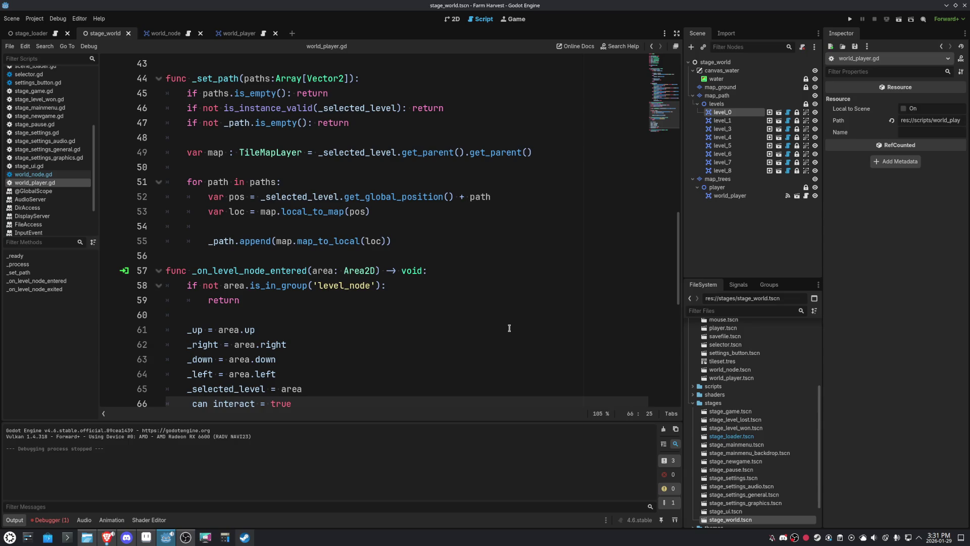
pyautogui.moveTo(454, 197)
pyautogui.mouseDown()
pyautogui.moveTo(275, 183)
pyautogui.moveTo(262, 198)
pyautogui.mouseUp()
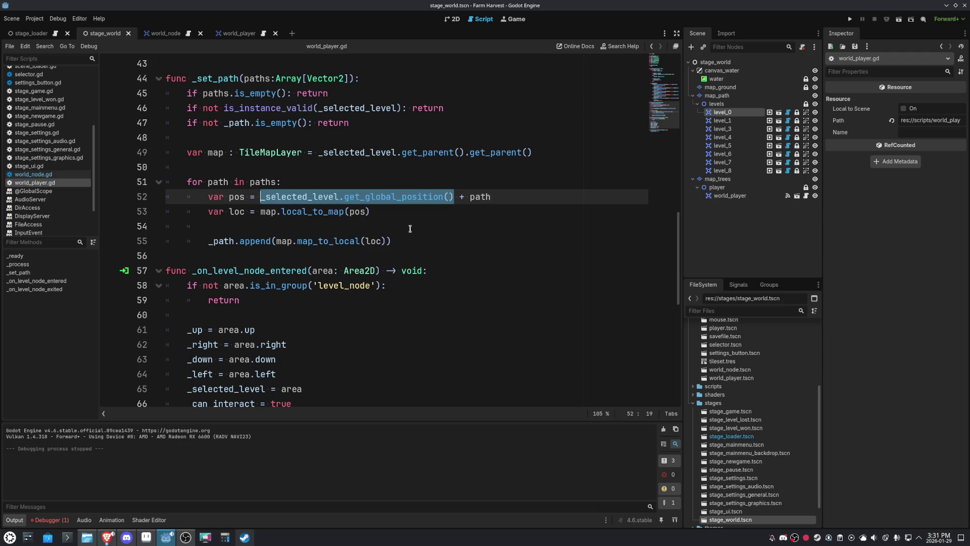
pyautogui.doubleClick(478, 196)
pyautogui.hotkey('ctrl', 'c')
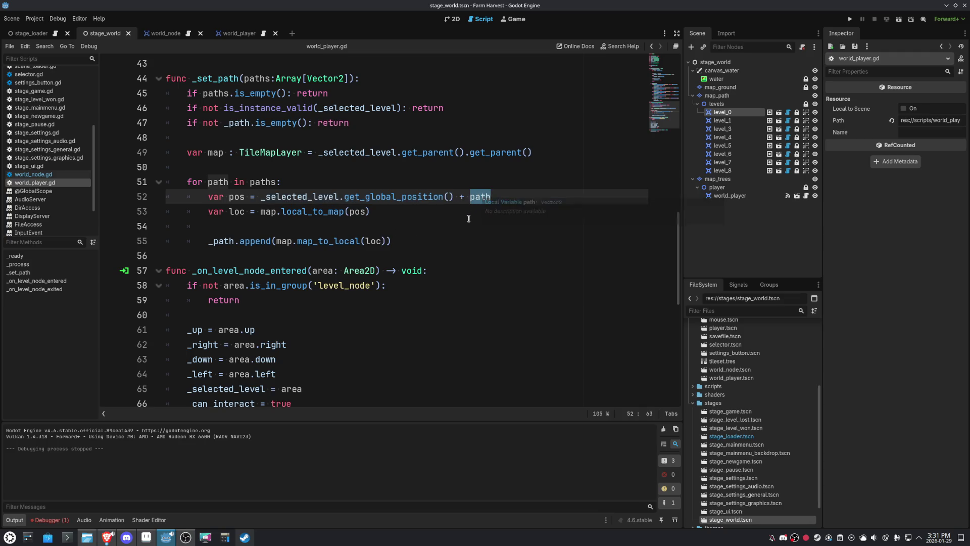
pyautogui.doubleClick(357, 212)
pyautogui.hotkey('ctrl', 'v')
# Delete the var pos assignment line 52 from the loop
pyautogui.moveTo(454, 196); pyautogui.dragTo(263, 201)
pyautogui.press('BackSpace')
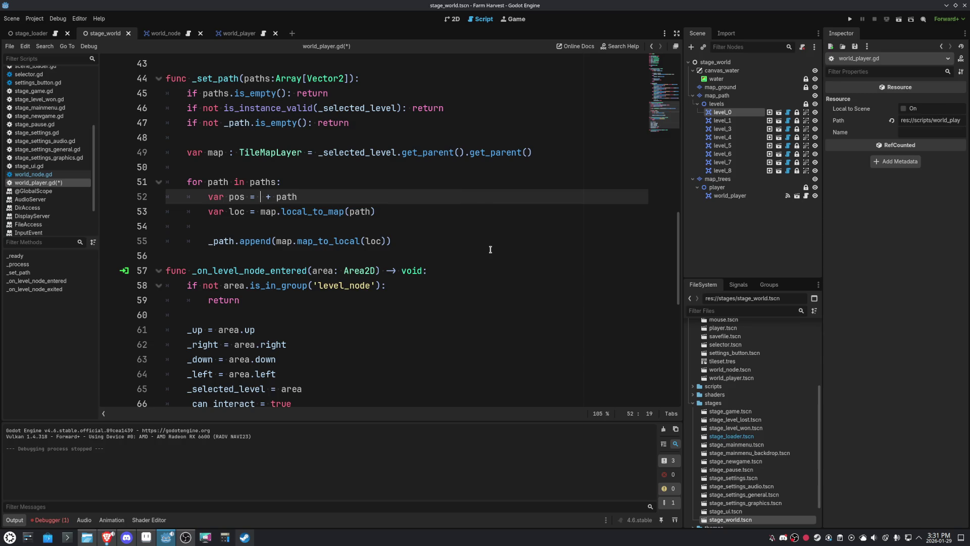
pyautogui.write('77')
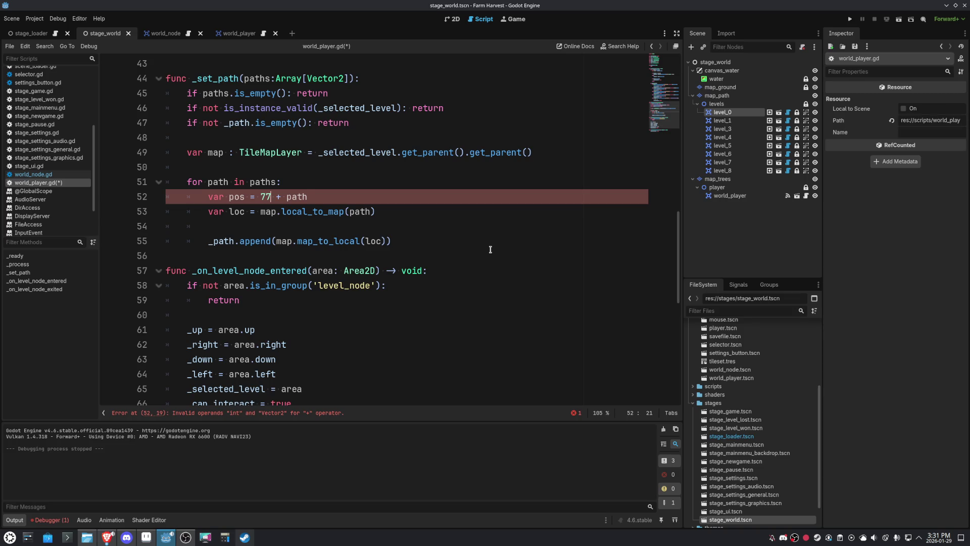
pyautogui.hotkey('shift', 'End')
pyautogui.press('Right')
pyautogui.hotkey('shift', 'Home')
pyautogui.hotkey('shift', 'End')
pyautogui.press('BackSpace')
pyautogui.press('BackSpace')
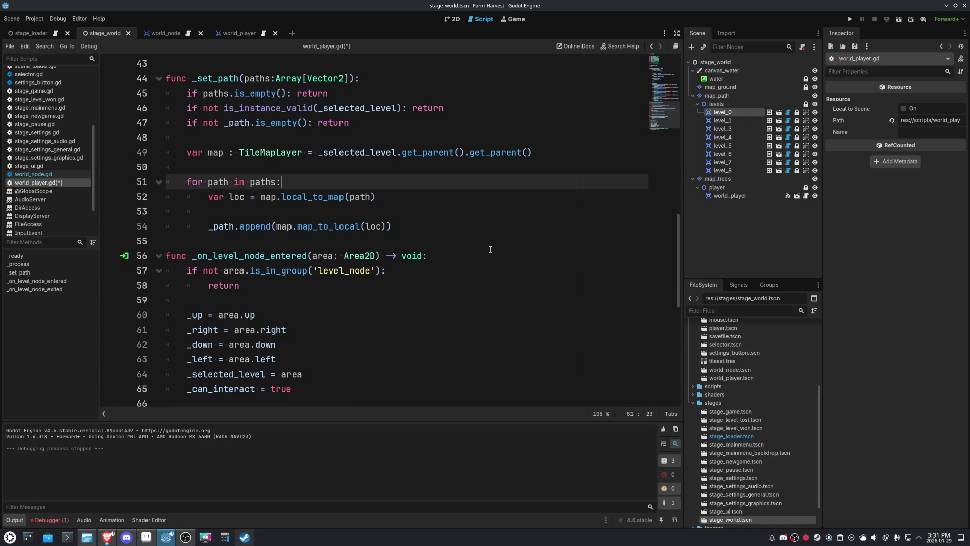
# Append '+ _selected_level.get_global_position()' to line 54's map_to_local call and launch the game
pyautogui.click(390, 226)
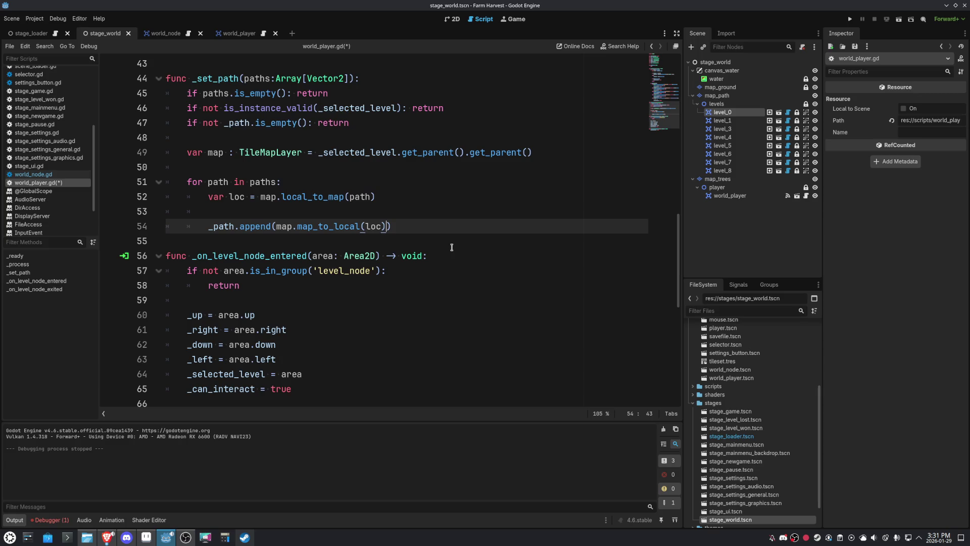
pyautogui.write('+ _selected_level.get_global_position()')
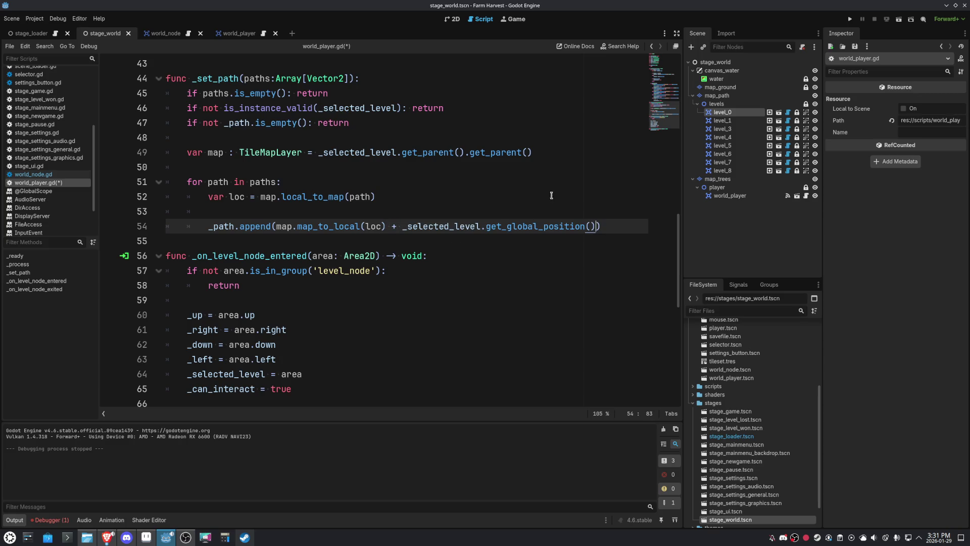
pyautogui.click(848, 22)
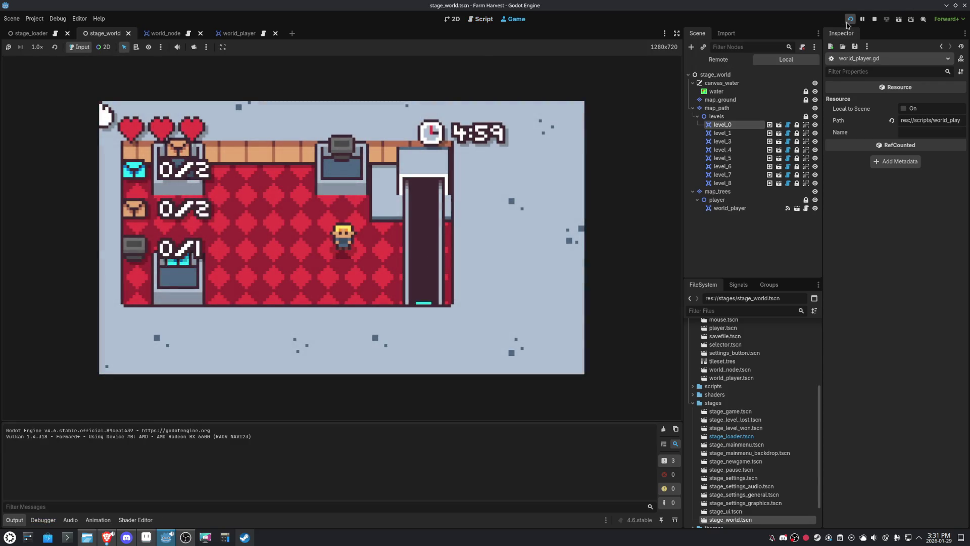
# Stop the wrong scene, then run the world map scene with F6 and stop it again
pyautogui.click(874, 19)
pyautogui.click(898, 20)
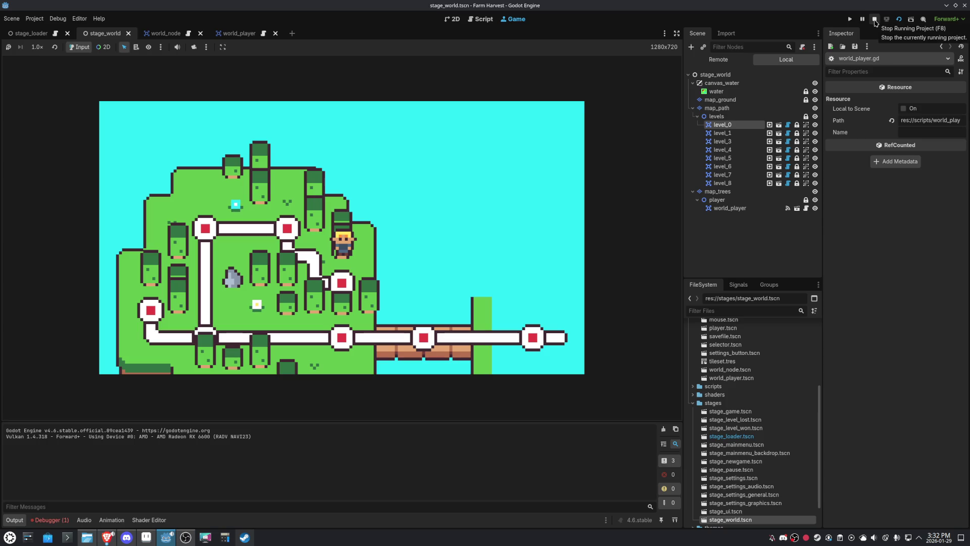
pyautogui.click(875, 20)
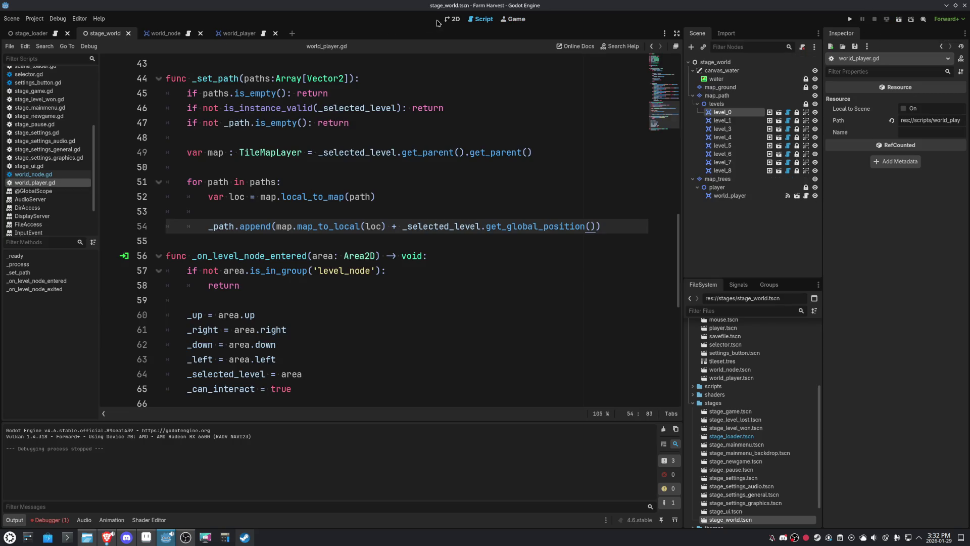
# Go back to world_player.gd and set a breakpoint on line 54
pyautogui.click(449, 20)
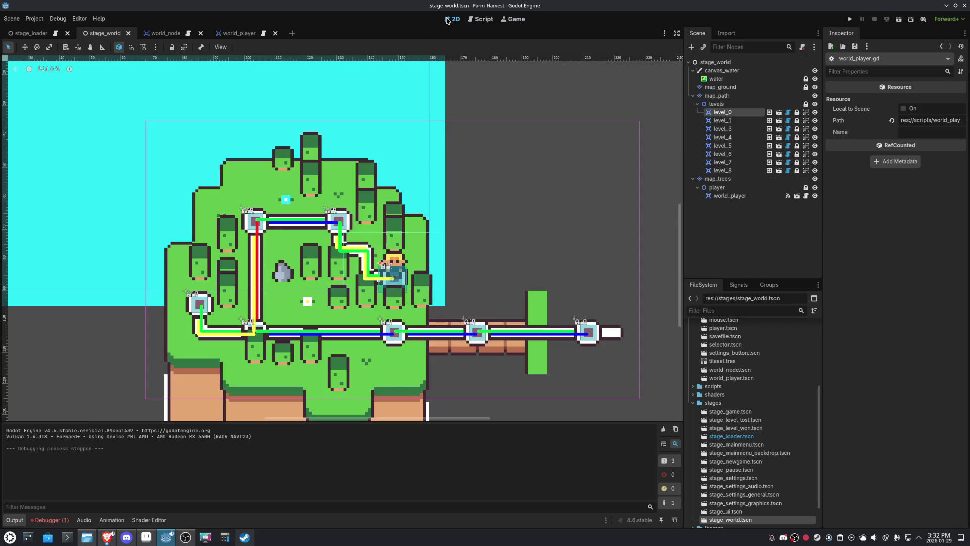
pyautogui.click(470, 19)
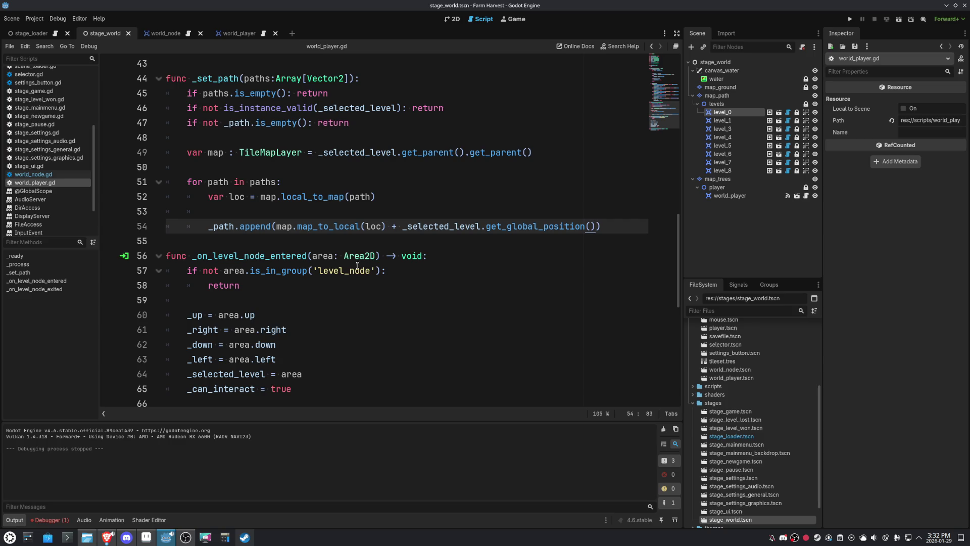
pyautogui.click(116, 229)
# Run the world map scene under the debugger and inspect _set_path at the breakpoint
pyautogui.click(898, 20)
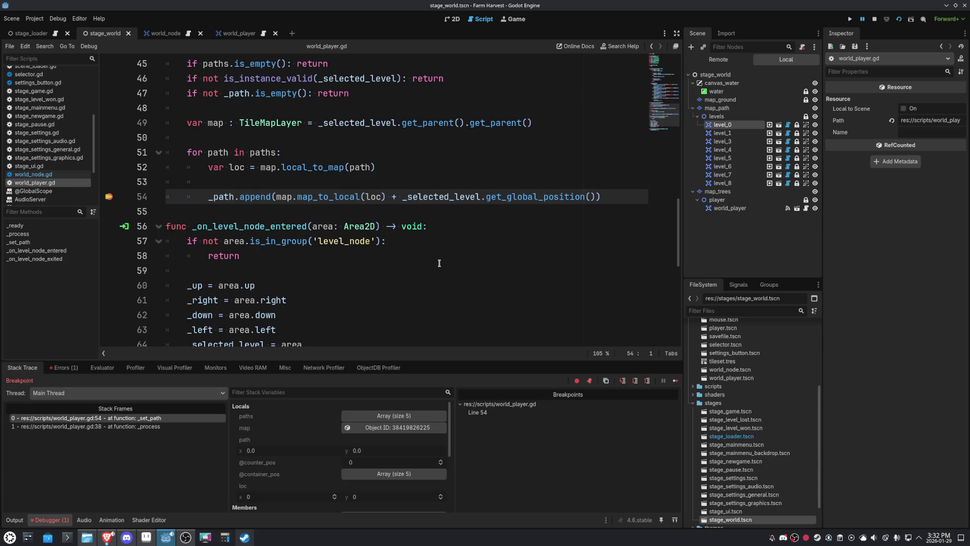
pyautogui.scroll(1, 439, 263)
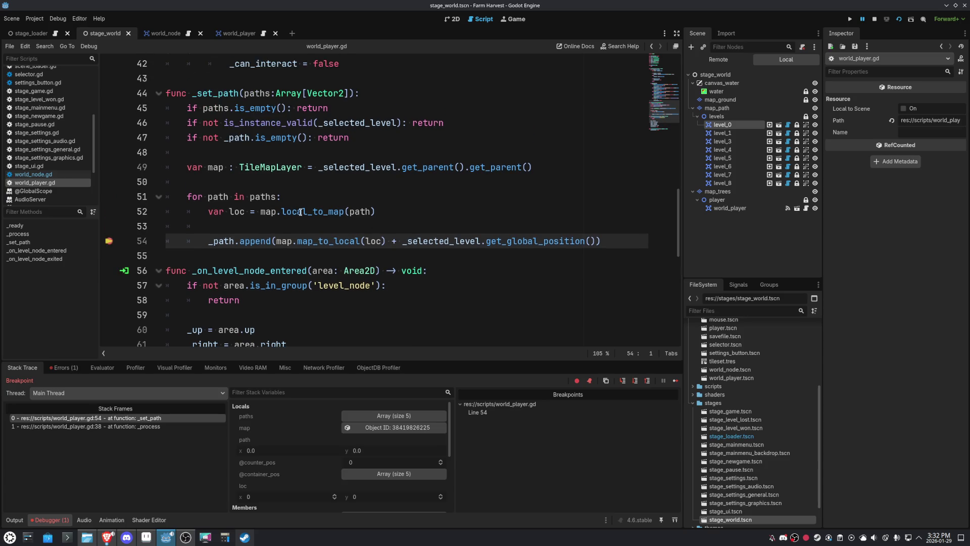
pyautogui.moveTo(243, 209)
pyautogui.moveTo(364, 211)
# Move the _selected_level global position offset into local_to_map on line 52, save, and clear the breakpoint
pyautogui.moveTo(392, 241); pyautogui.dragTo(595, 237)
pyautogui.hotkey('ctrl', 'x')
pyautogui.click(373, 211)
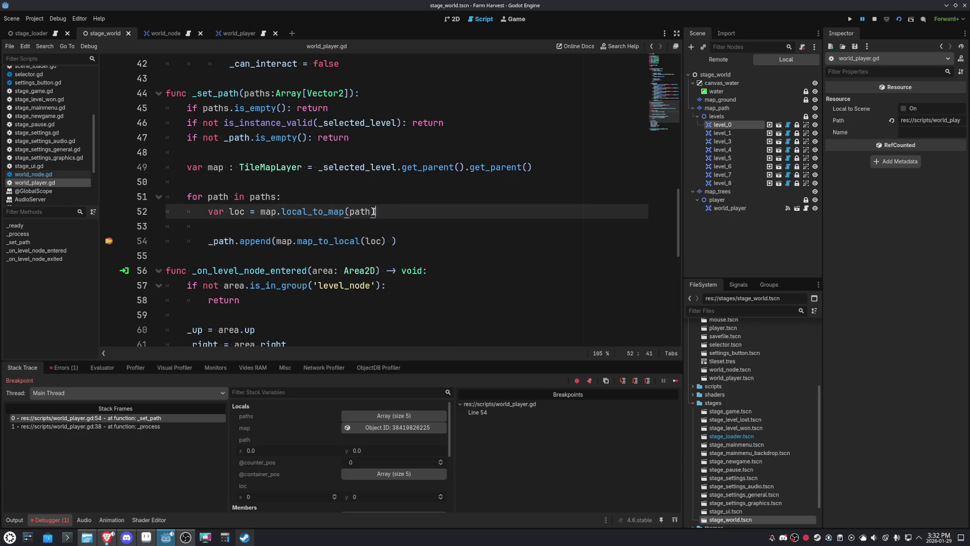
pyautogui.hotkey('ctrl', 'v')
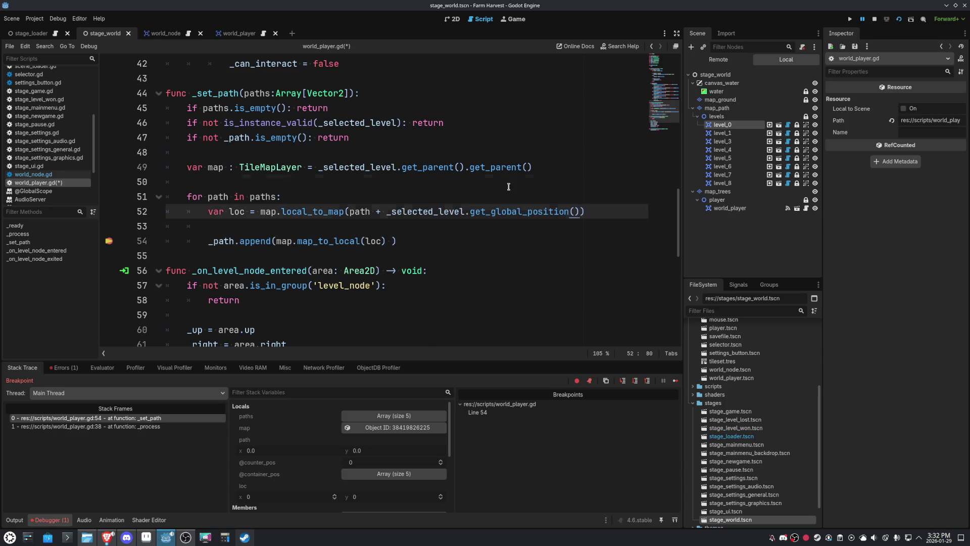
pyautogui.click(508, 187)
pyautogui.hotkey('ctrl', 's')
pyautogui.click(107, 241)
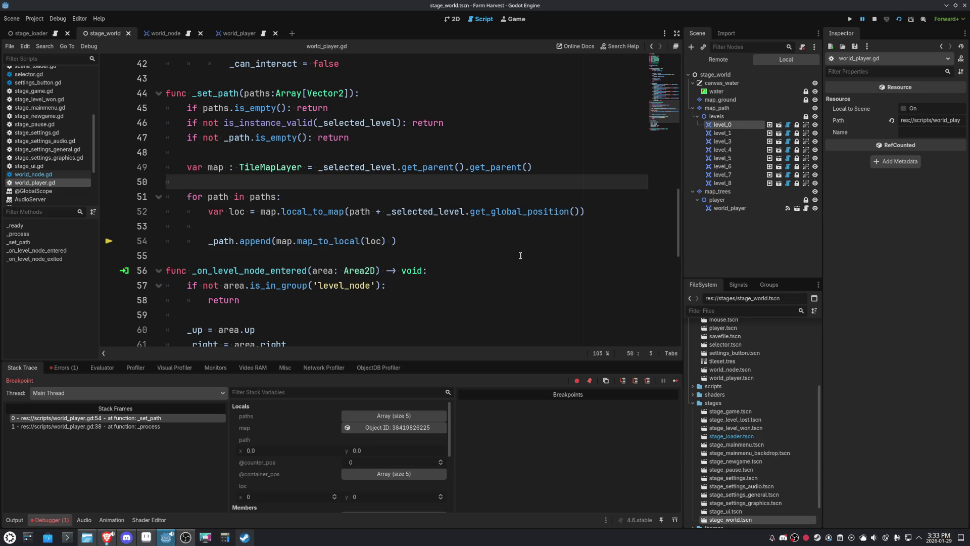
# Remove the stray space on line 54 and start a new 'var pos' line below line 52
pyautogui.click(442, 238)
pyautogui.press('BackSpace')
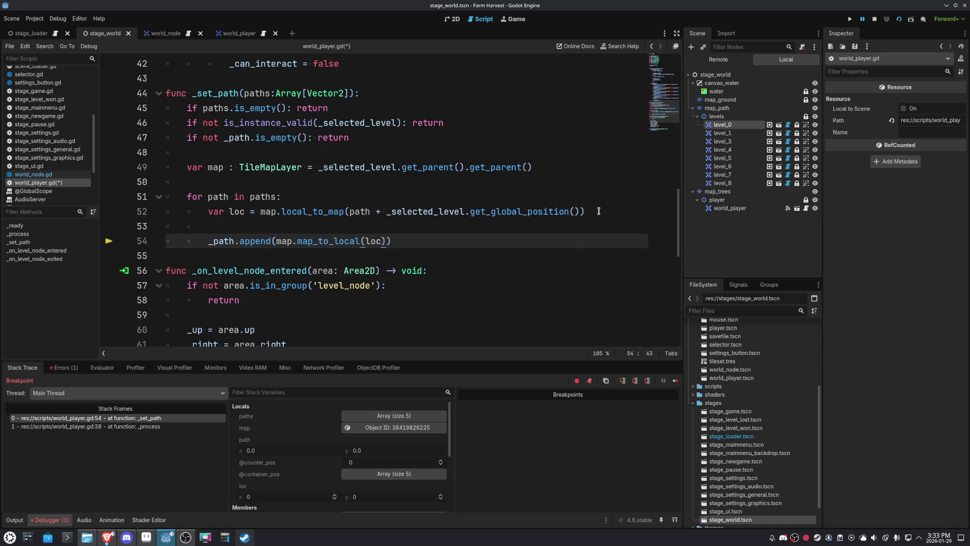
pyautogui.click(598, 211)
pyautogui.press('Return')
pyautogui.write('var p')
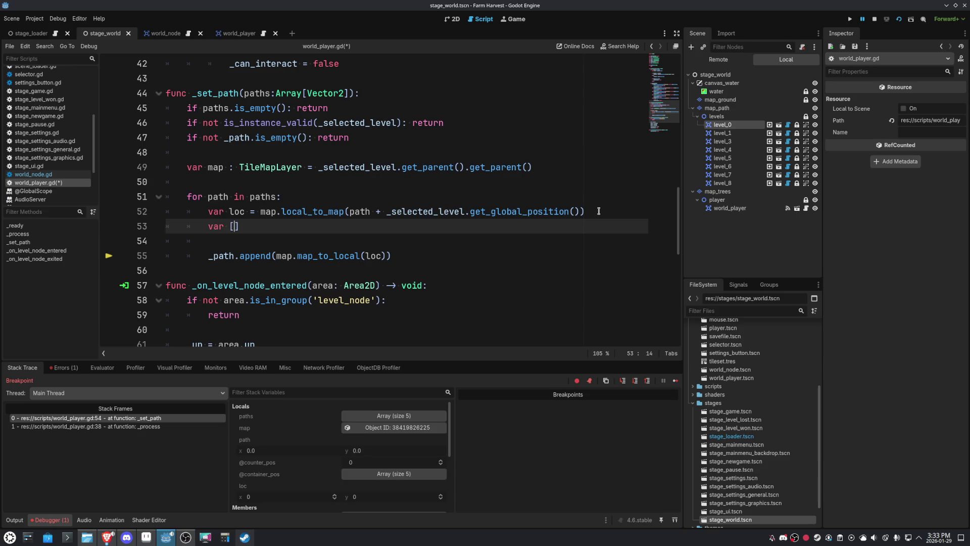
pyautogui.write('os')
# Move map.map_to_local(loc) out of the append call to make 'var pos = map.map_to_local(loc)'
pyautogui.scroll(1, 598, 210)
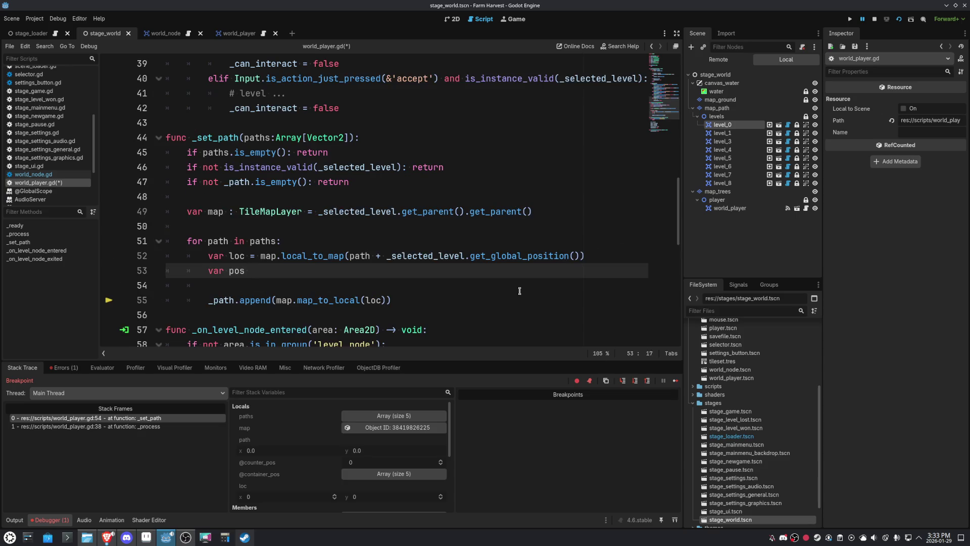
pyautogui.moveTo(385, 300); pyautogui.dragTo(276, 300)
pyautogui.hotkey('ctrl', 'x')
pyautogui.click(269, 274)
pyautogui.write('=')
pyautogui.hotkey('ctrl', 'v')
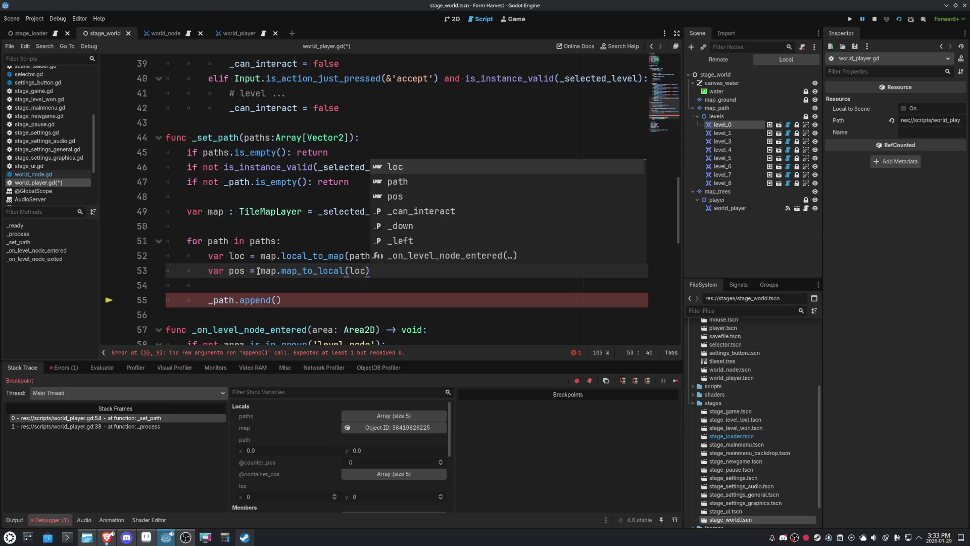
# Change the append line to _path.append(pos) and restart the game
pyautogui.click(232, 271)
pyautogui.doubleClick(237, 270)
pyautogui.hotkey('ctrl', 'c')
pyautogui.click(278, 300)
pyautogui.hotkey('ctrl', 'v')
pyautogui.press('F5')
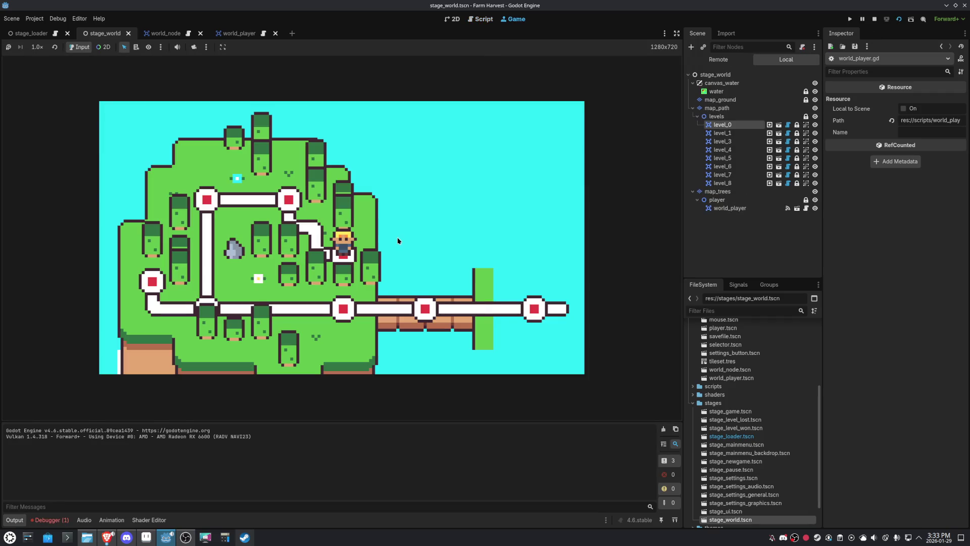
pyautogui.press('Up')
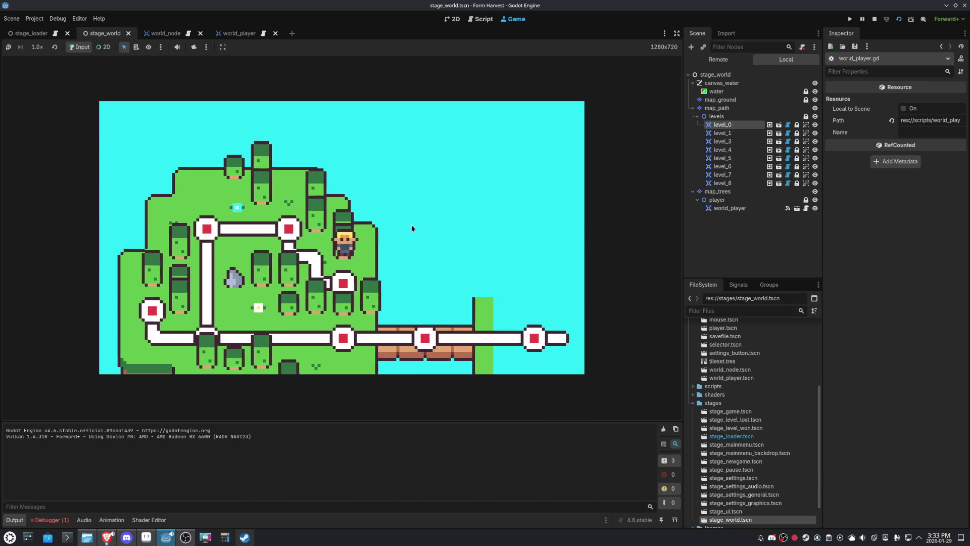
pyautogui.click(873, 18)
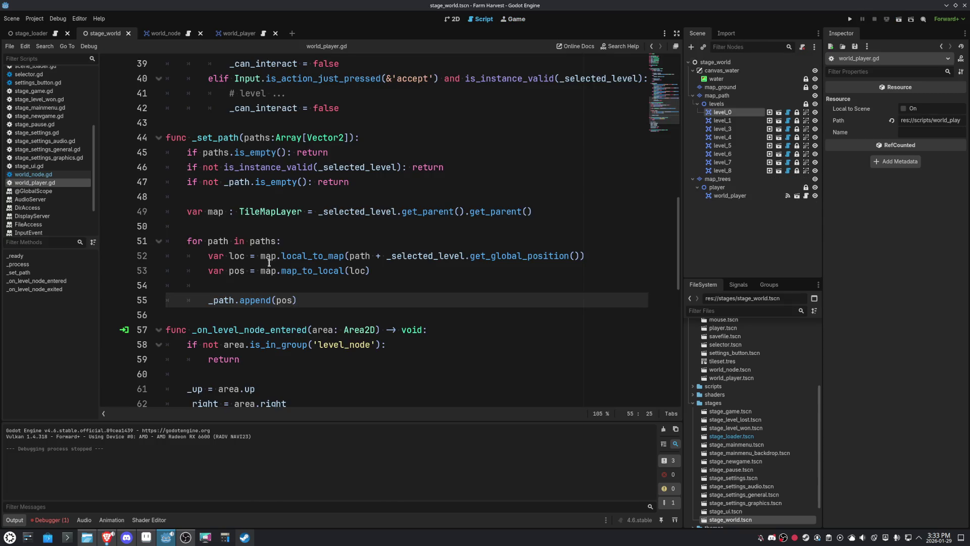
pyautogui.click(898, 19)
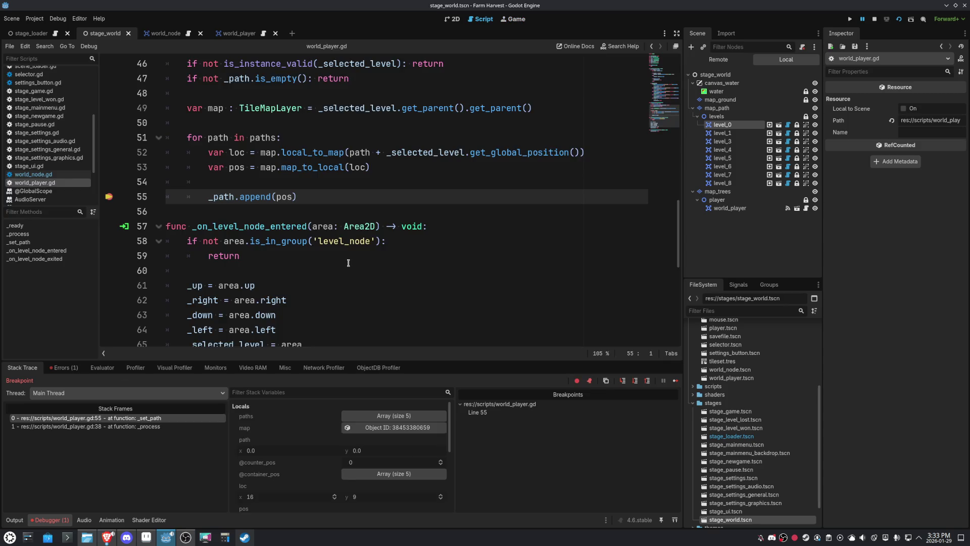
pyautogui.moveTo(234, 152)
pyautogui.click(345, 136)
pyautogui.moveTo(232, 169)
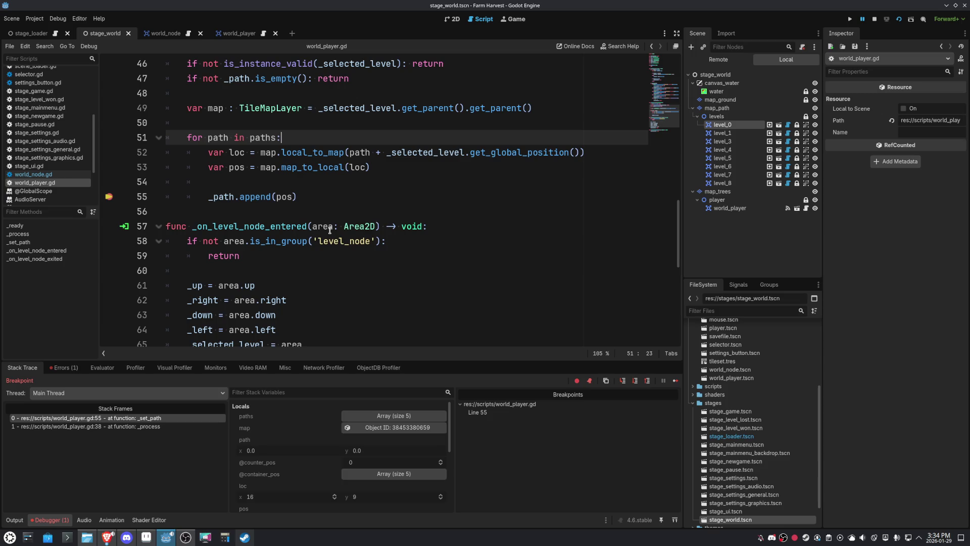
pyautogui.scroll(2, 330, 230)
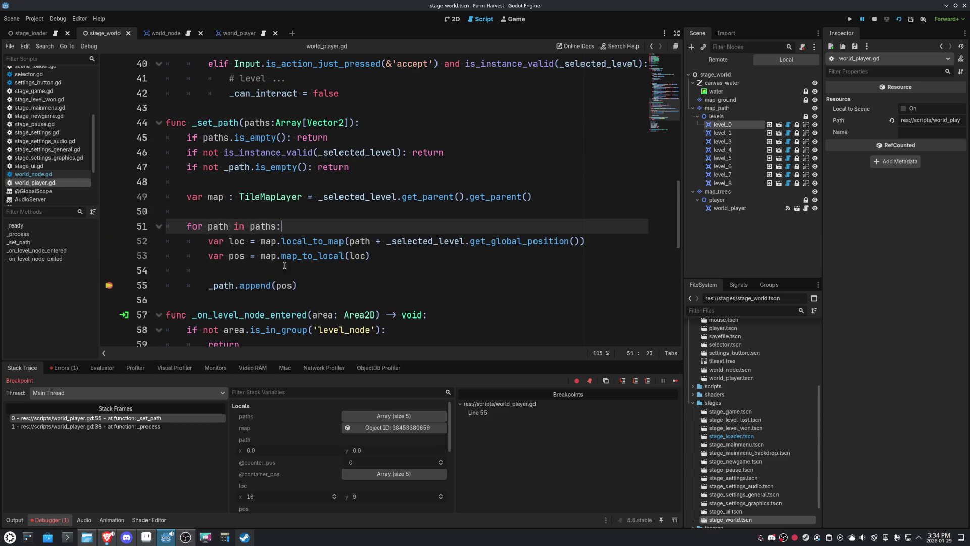
pyautogui.moveTo(240, 255)
pyautogui.click(387, 264)
# Append .round() to map_to_local(loc) on line 53, deleting the mistaken copy pasted onto line 52
pyautogui.click(387, 256)
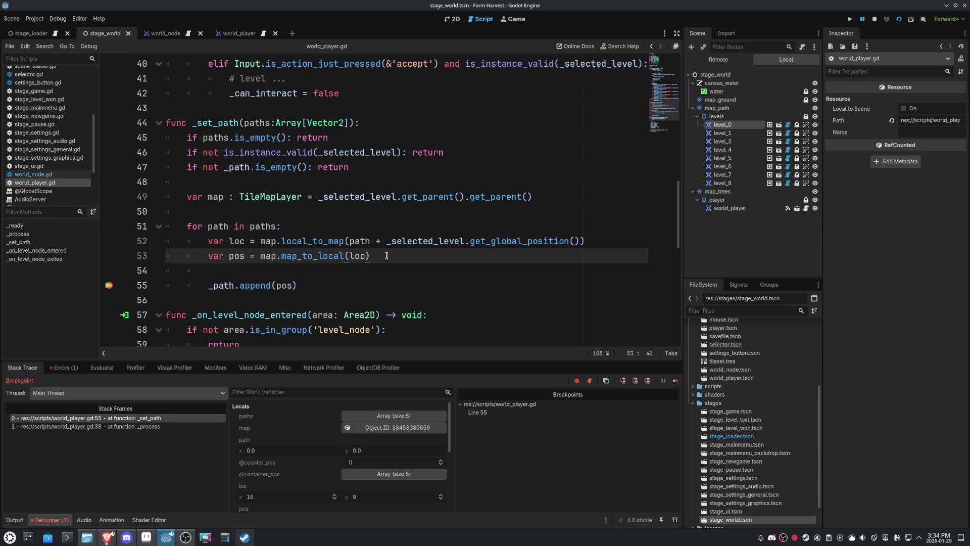
pyautogui.write('.ROU')
pyautogui.press('Return')
pyautogui.moveTo(412, 256); pyautogui.dragTo(373, 256)
pyautogui.hotkey('ctrl', 'c')
pyautogui.click(606, 241)
pyautogui.hotkey('ctrl', 'v')
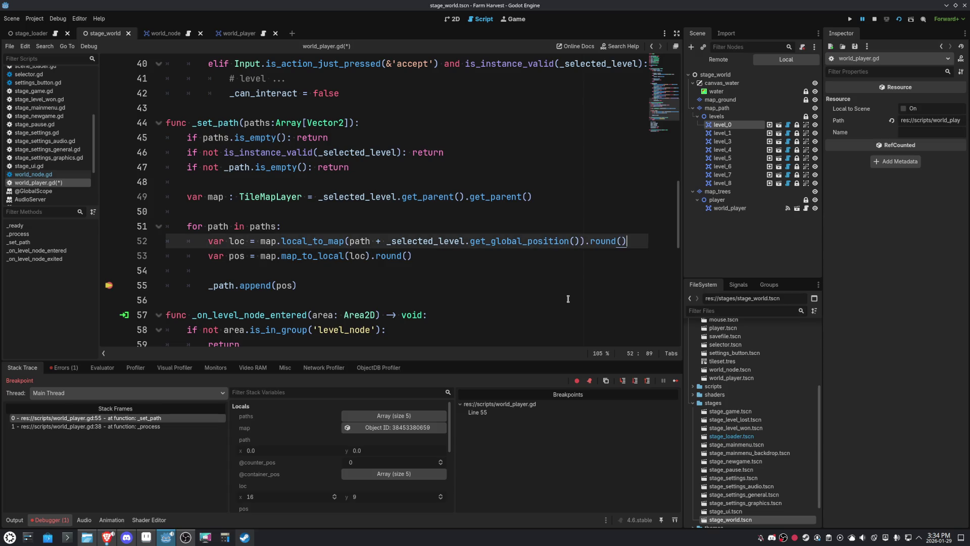
pyautogui.click(569, 286)
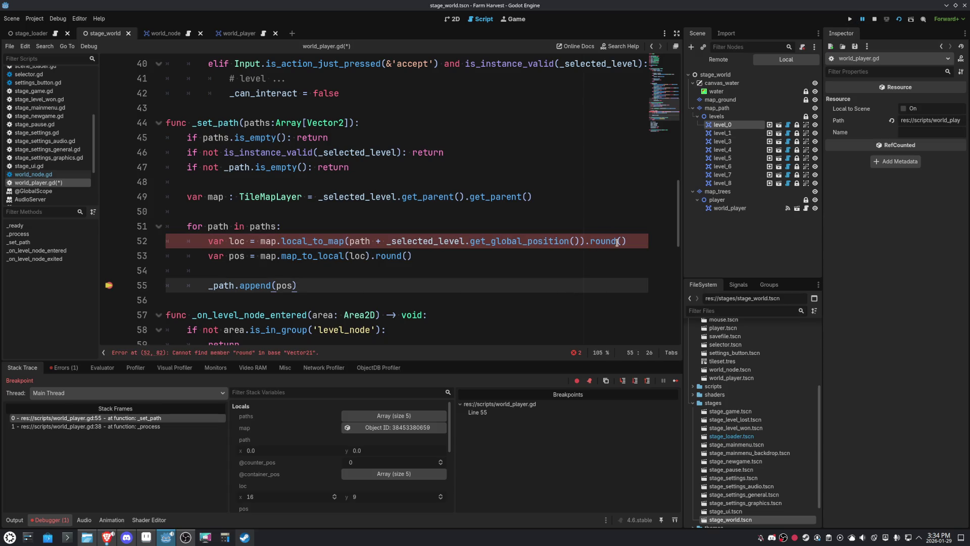
pyautogui.moveTo(626, 241); pyautogui.dragTo(585, 241)
pyautogui.press('Delete')
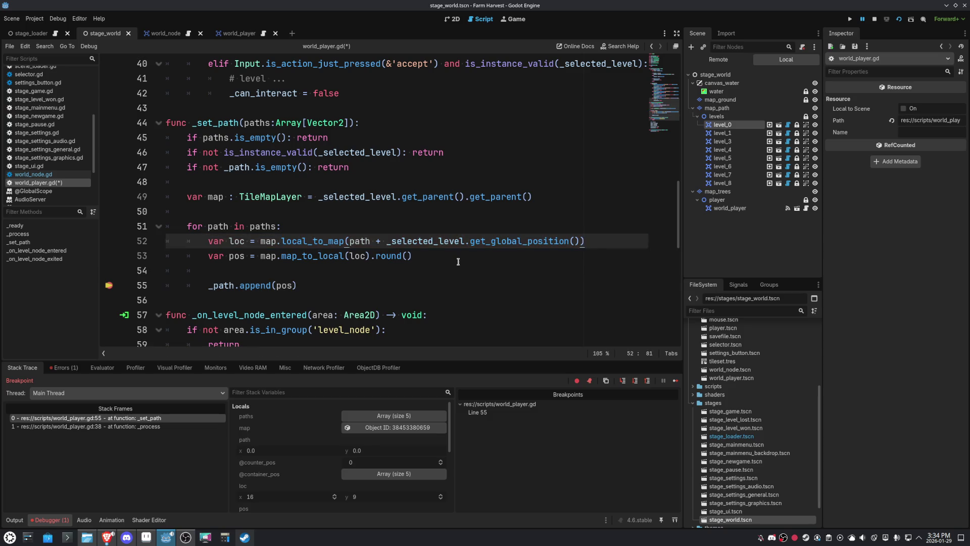
pyautogui.click(461, 259)
# Restart the game to test the rounded pos, then view the map in 2D
pyautogui.click(899, 19)
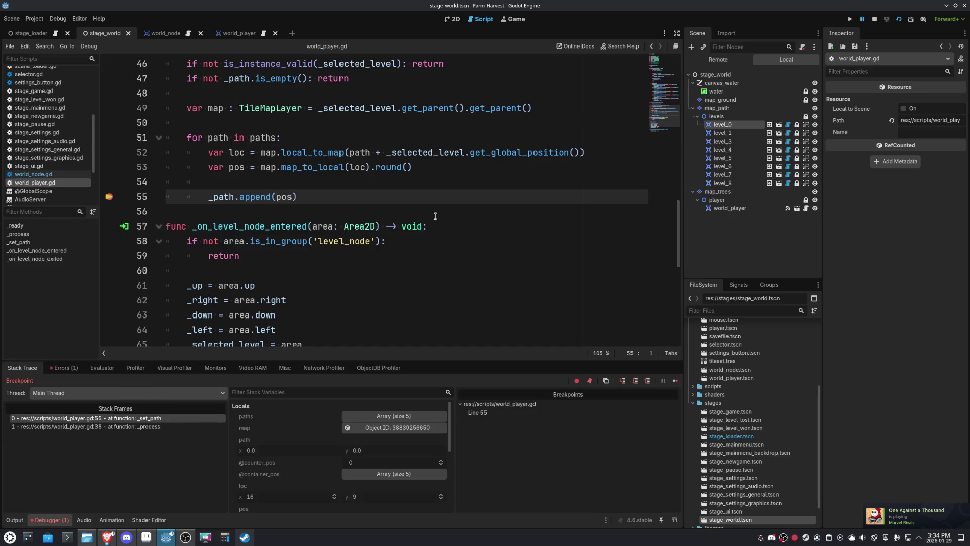
pyautogui.moveTo(240, 150)
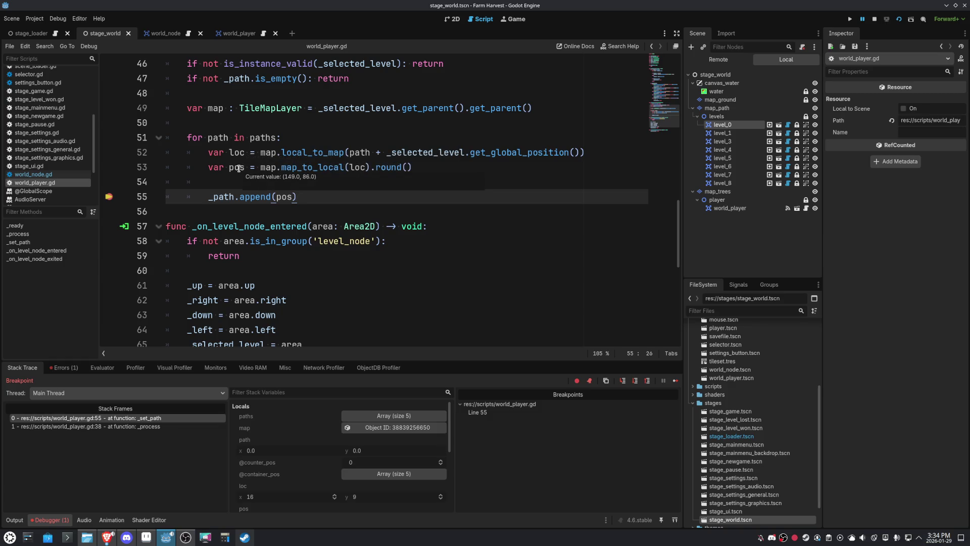
pyautogui.click(444, 226)
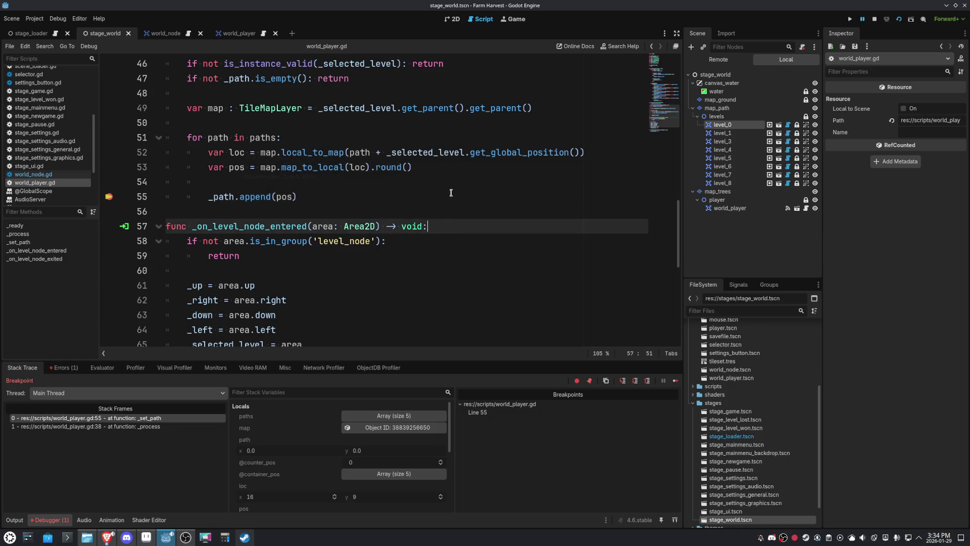
pyautogui.click(453, 19)
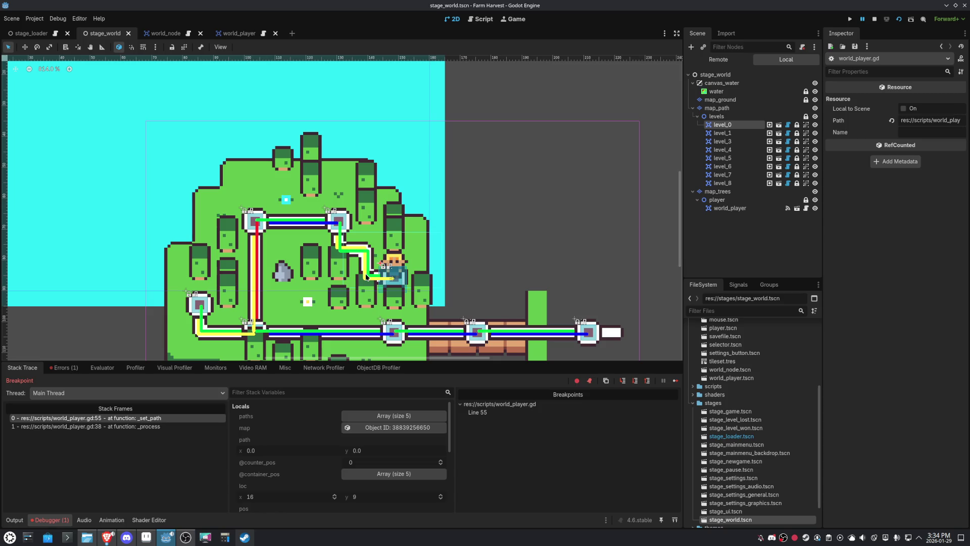
# In world_player.gd, select the map lookup expression on line 49
pyautogui.click(483, 19)
pyautogui.scroll(1, 466, 220)
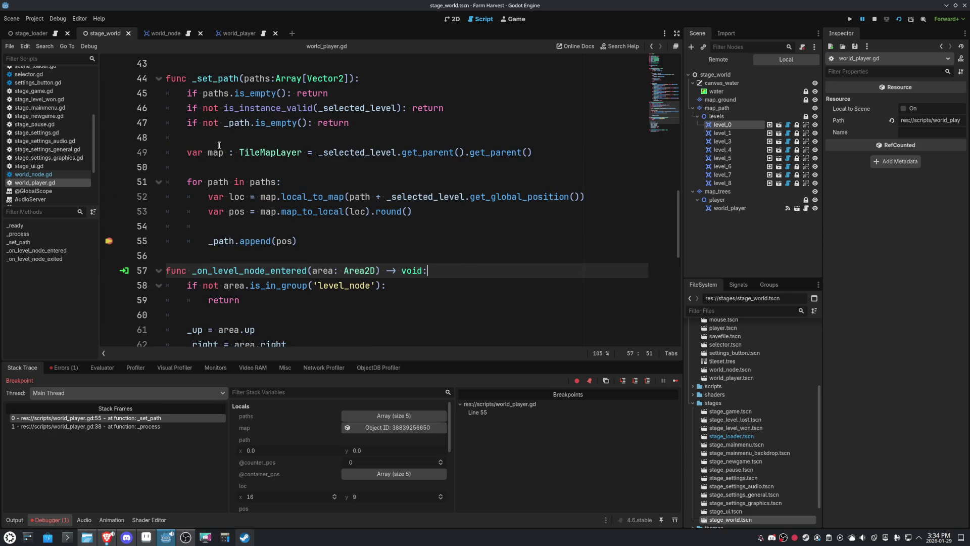
pyautogui.moveTo(216, 152)
pyautogui.click(501, 231)
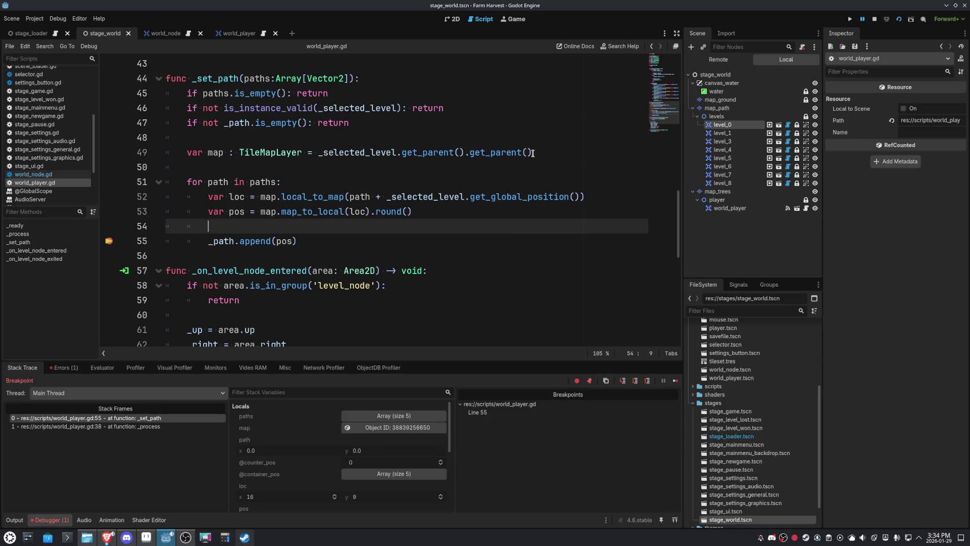
pyautogui.moveTo(533, 153); pyautogui.dragTo(319, 157)
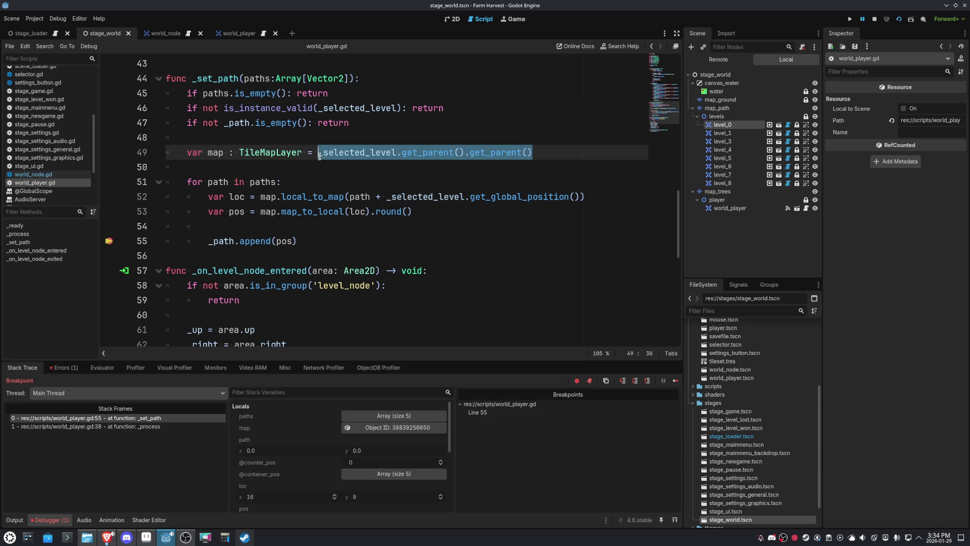
pyautogui.moveTo(318, 157)
# Paste the expression into the debugger's Evaluator and evaluate it, trimming it back to _selected_level
pyautogui.click(102, 367)
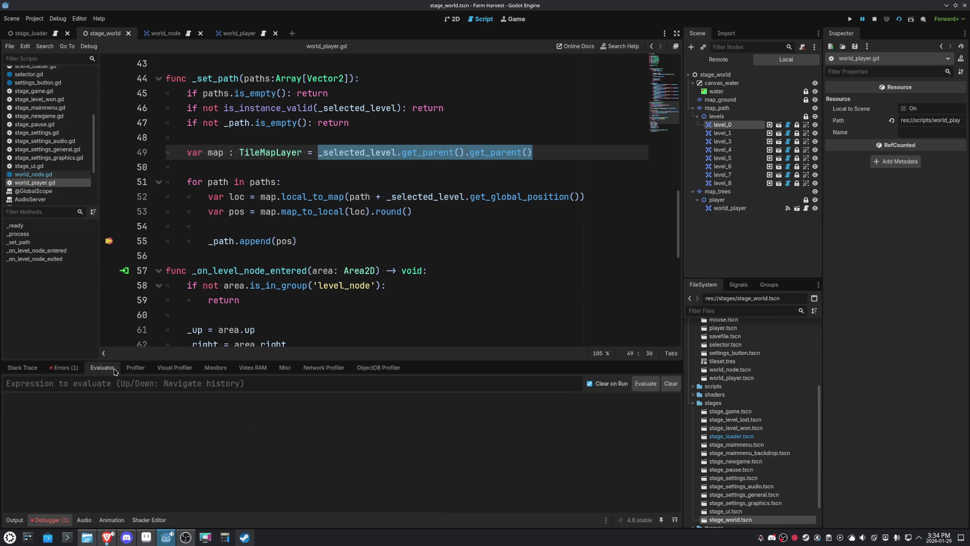
pyautogui.hotkey('ctrl', 'v')
pyautogui.press('Return')
pyautogui.hotkey('ctrl', 'v')
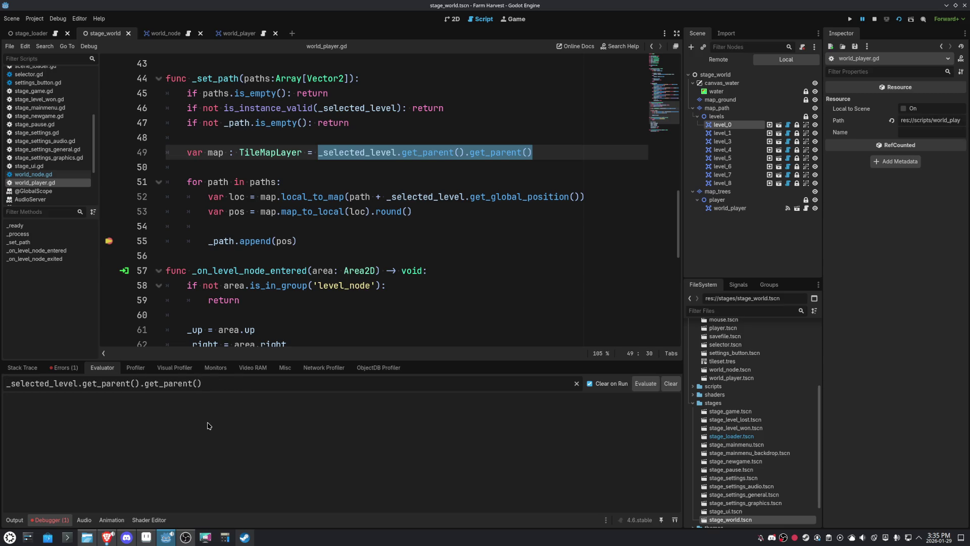
pyautogui.press('Return')
pyautogui.hotkey('ctrl', 'v')
pyautogui.press('BackSpace')
pyautogui.press('BackSpace')
pyautogui.press('BackSpace')
pyautogui.press('Return')
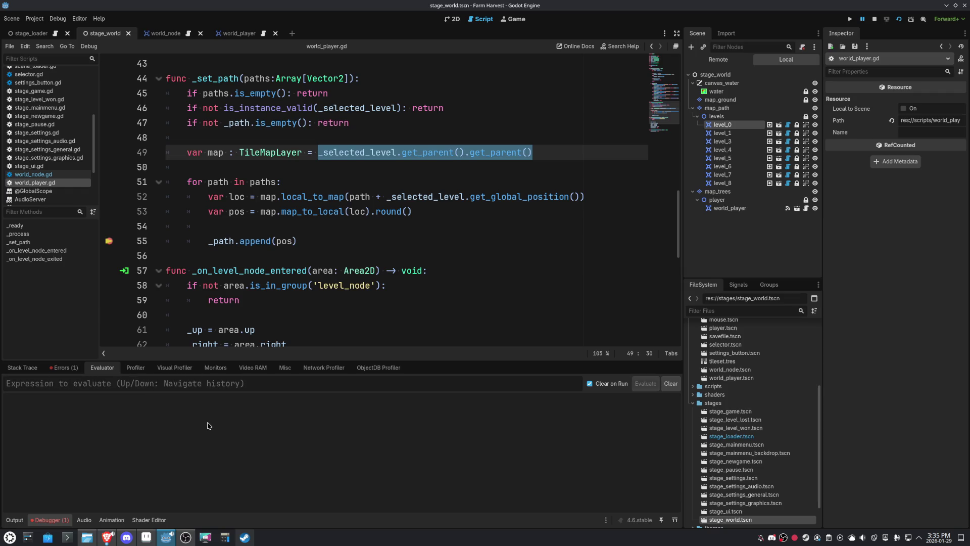
# Toggle the Evaluator's Clear on Run option off and on, browse expression history, and return to 2D
pyautogui.click(596, 386)
pyautogui.click(604, 384)
pyautogui.press('Up')
pyautogui.press('Down')
pyautogui.press('Up')
pyautogui.press('Down')
pyautogui.moveTo(284, 244)
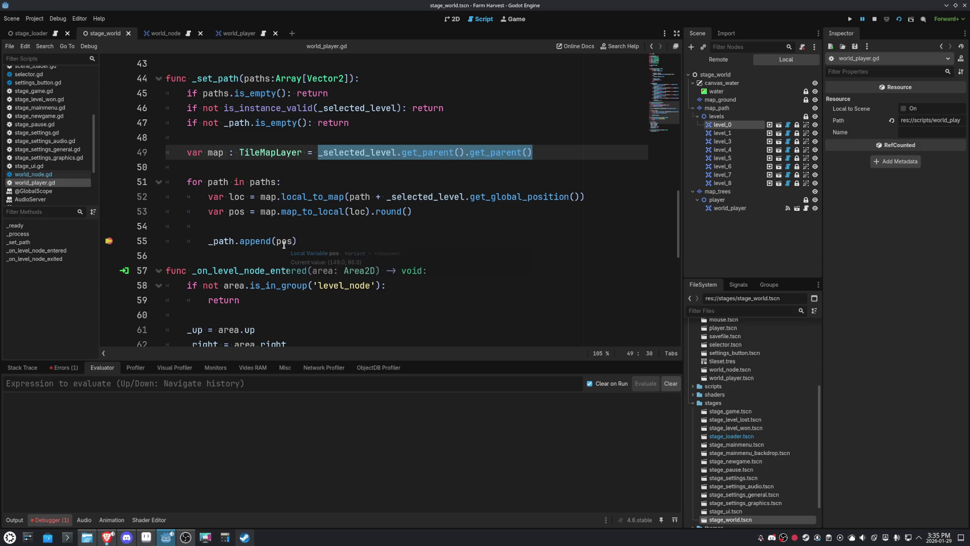
pyautogui.click(452, 19)
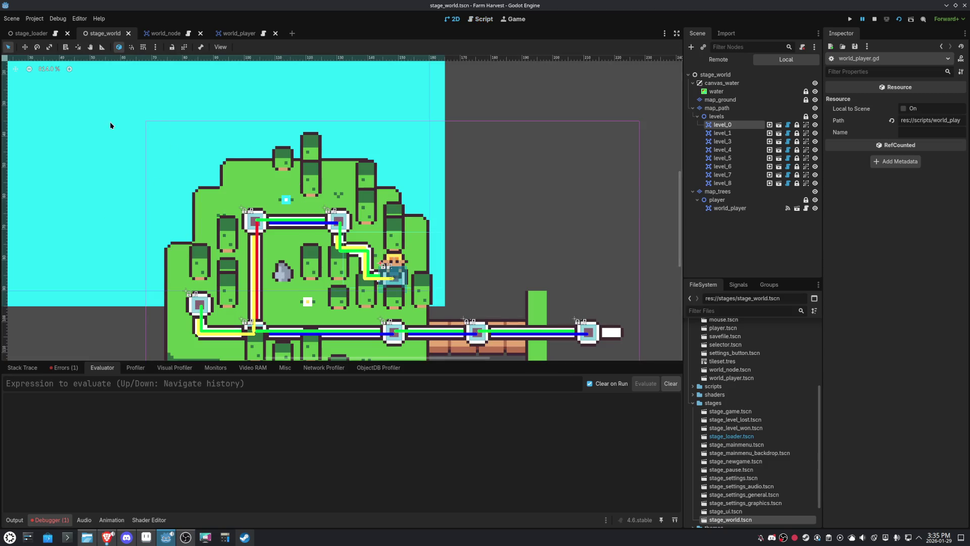
# Enable grid snapping in the 2D toolbar, after checking the view and snap options menus
pyautogui.hscroll(-2, 93, 130)
pyautogui.scroll(1, 93, 130)
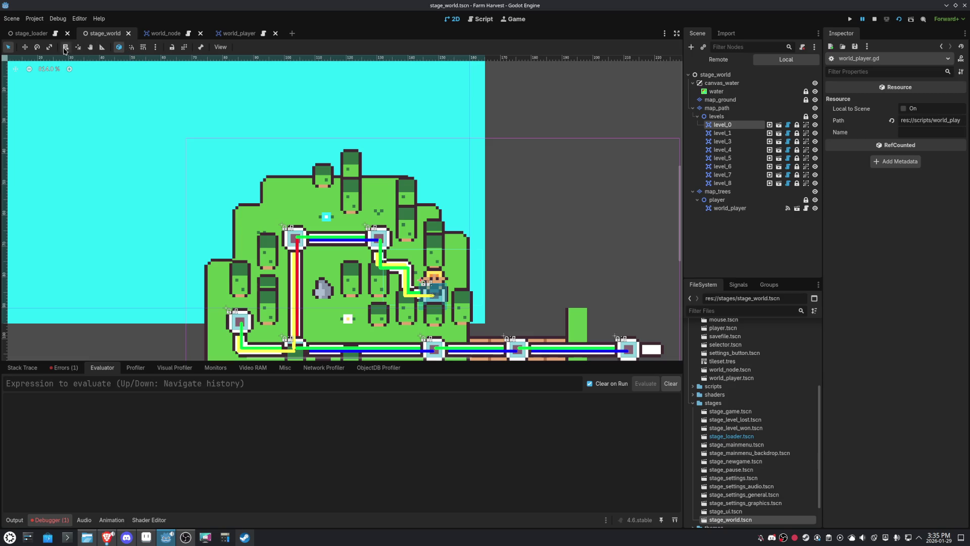
pyautogui.click(221, 48)
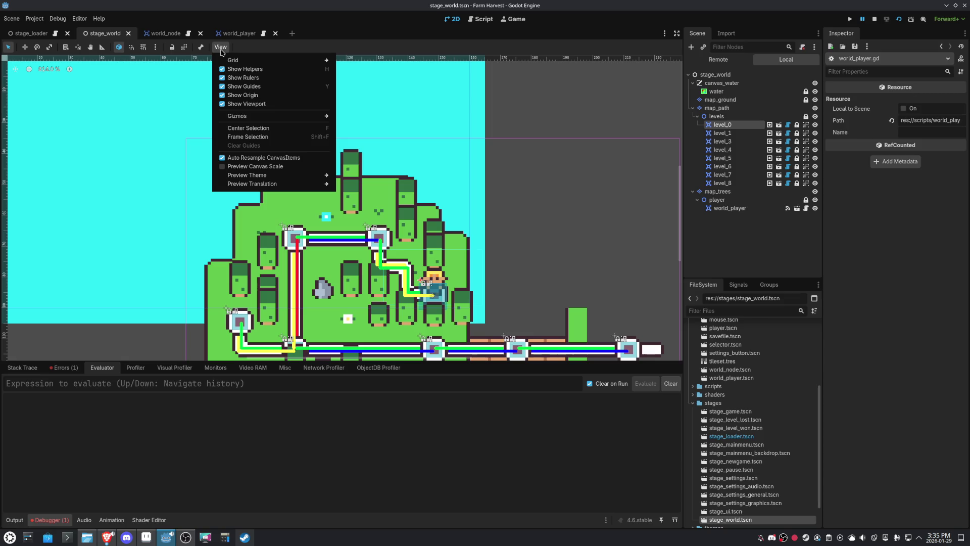
pyautogui.click(220, 48)
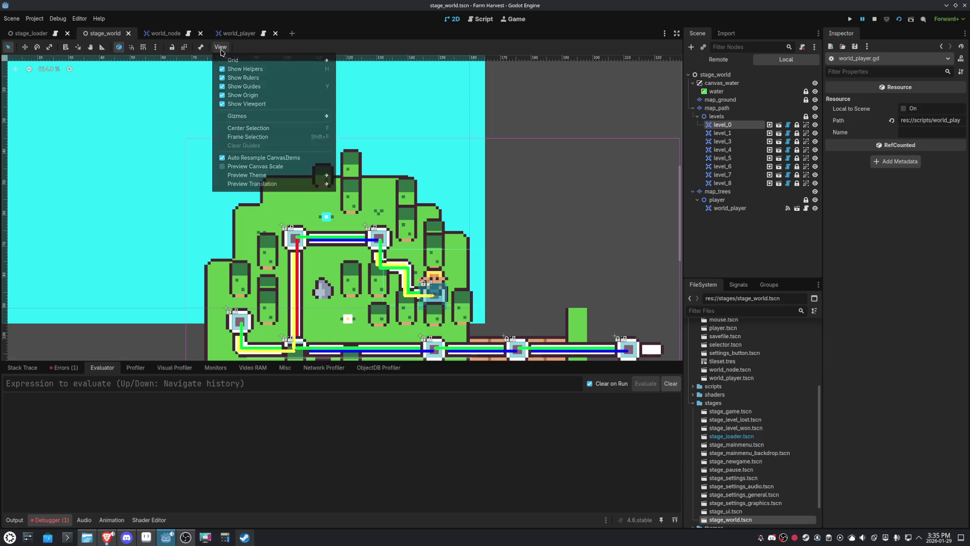
pyautogui.click(143, 48)
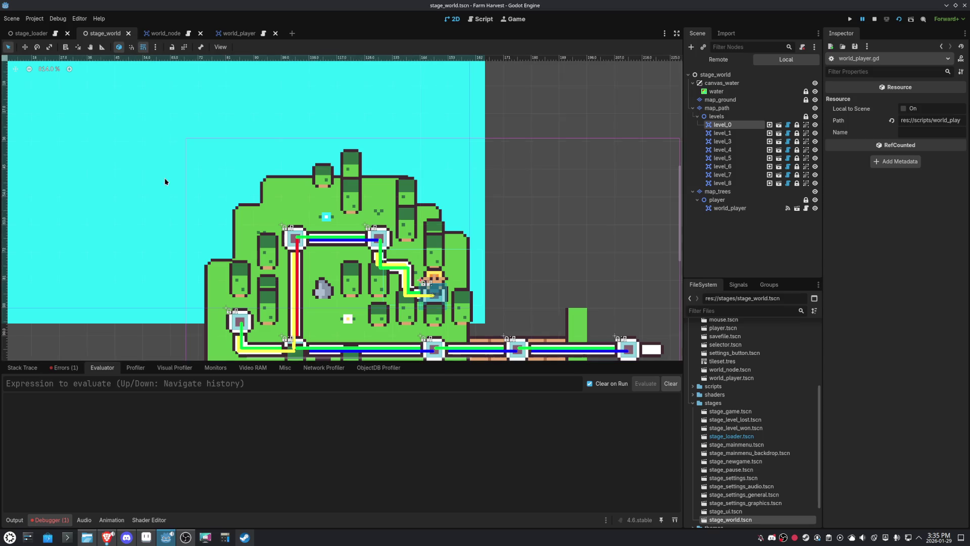
pyautogui.click(156, 47)
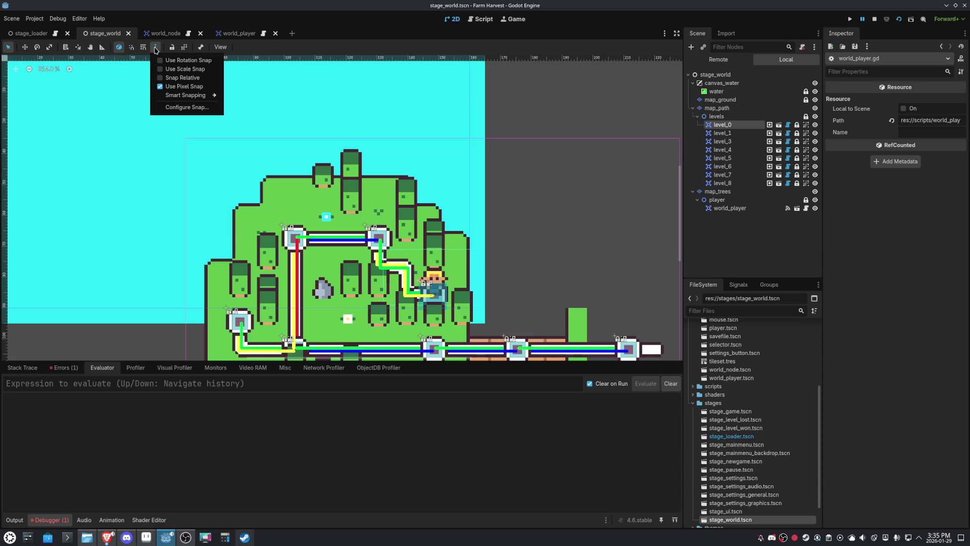
pyautogui.click(155, 48)
# Measure about 10 px near the player with the Ruler, then go back to world_player.gd
pyautogui.click(103, 48)
pyautogui.moveTo(437, 295)
pyautogui.mouseDown()
pyautogui.moveTo(396, 294)
pyautogui.moveTo(404, 295)
pyautogui.mouseUp()
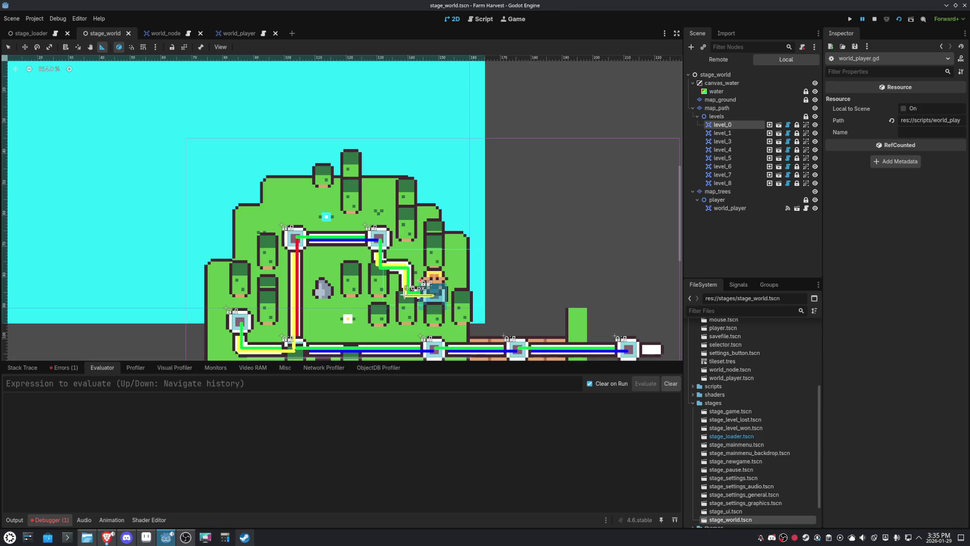
pyautogui.click(483, 19)
pyautogui.click(363, 241)
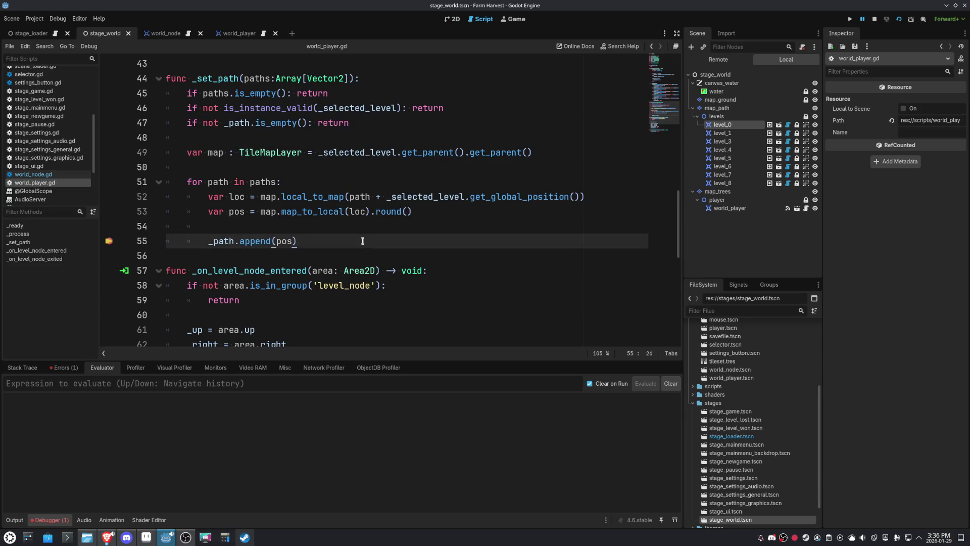
# Review the Node not found error and pos value (149.0, 86.0), then select stage_world in 2D
pyautogui.moveTo(362, 202)
pyautogui.moveTo(579, 197); pyautogui.dragTo(387, 197)
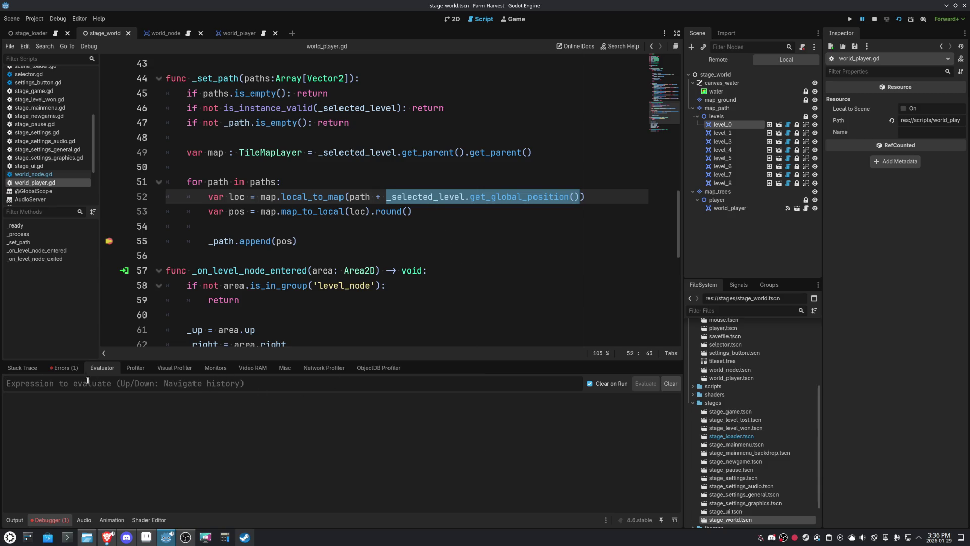
pyautogui.click(69, 373)
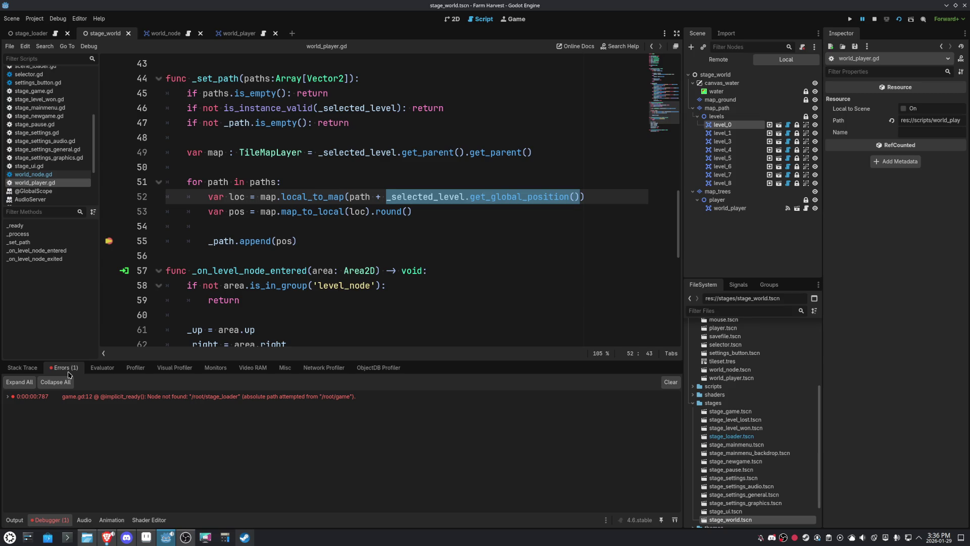
pyautogui.click(102, 368)
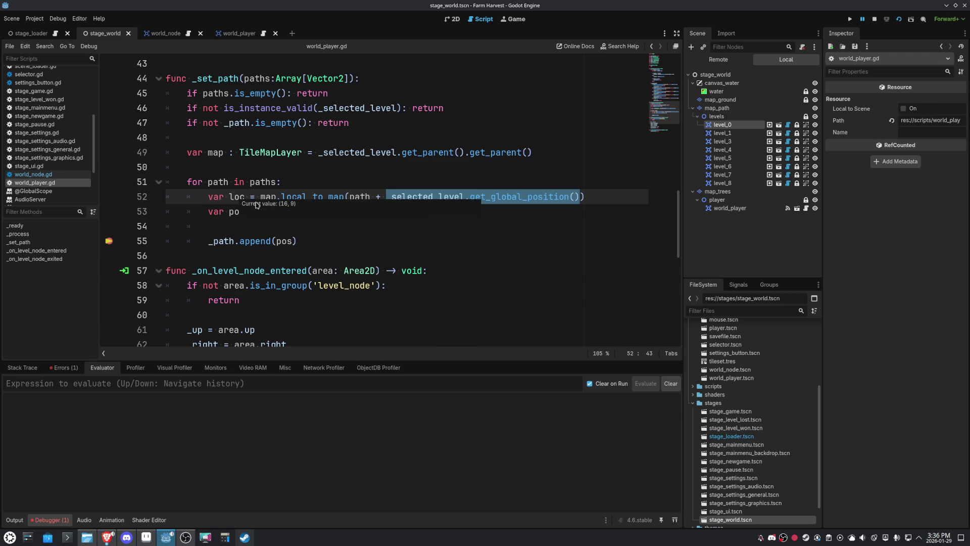
pyautogui.click(315, 243)
pyautogui.moveTo(277, 241)
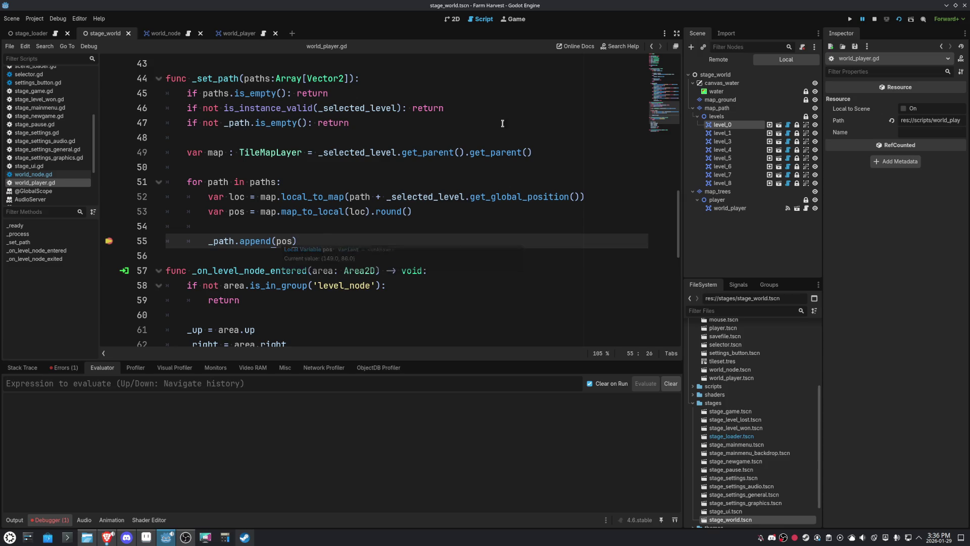
pyautogui.click(452, 19)
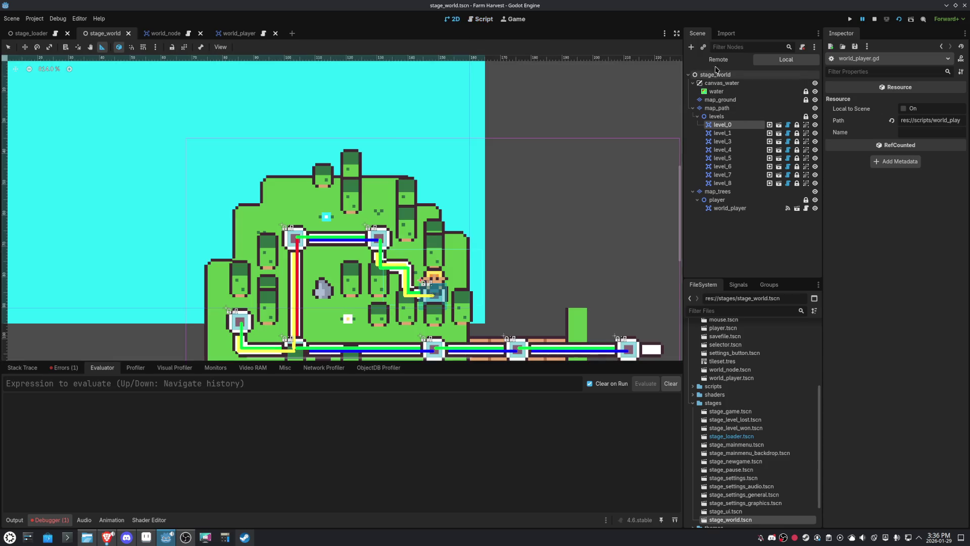
pyautogui.click(701, 75)
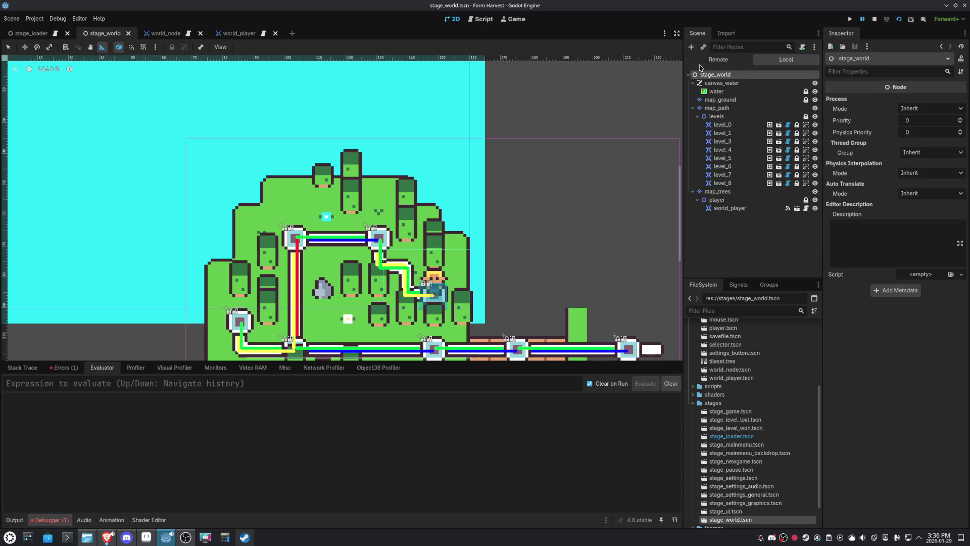
# Add a Marker2D node to the stage_world scene
pyautogui.click(691, 46)
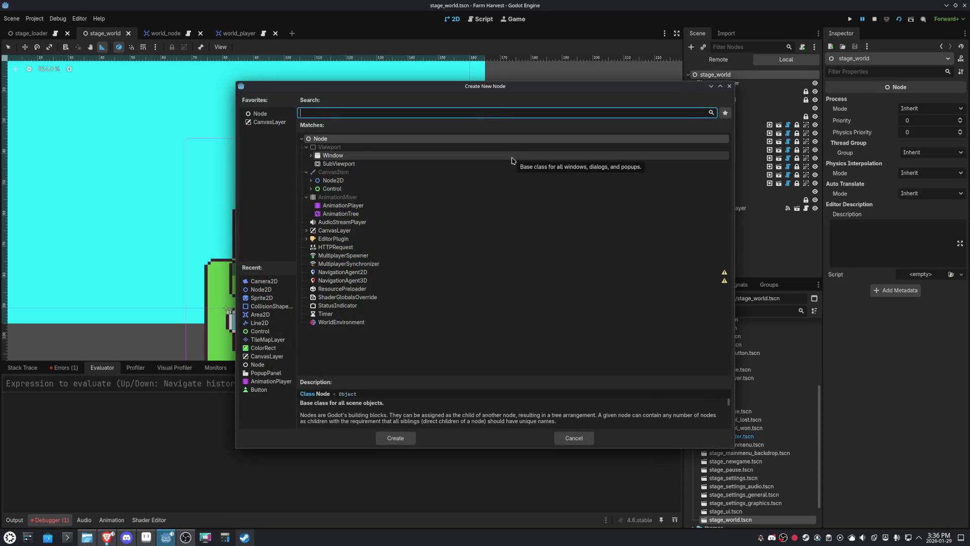
pyautogui.write('MARK')
pyautogui.doubleClick(344, 164)
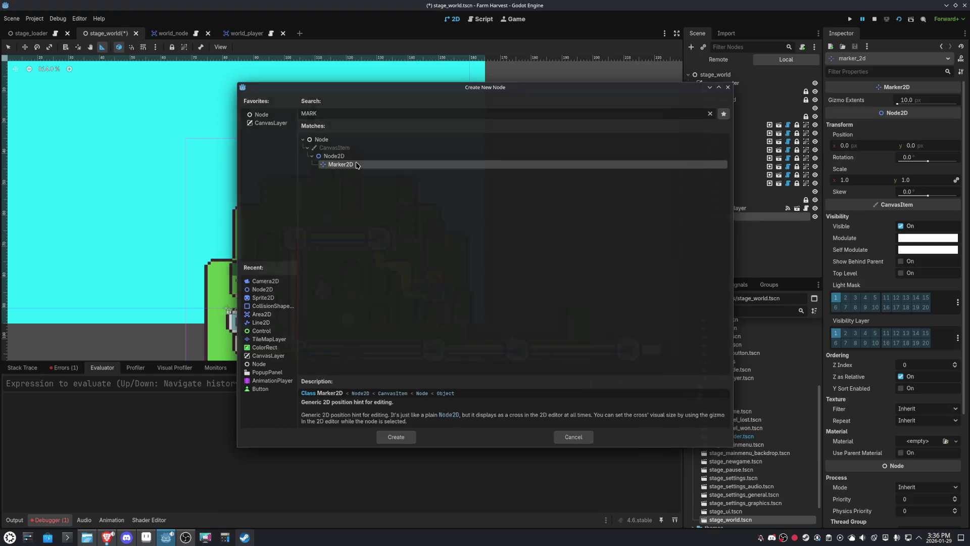
pyautogui.click(7, 47)
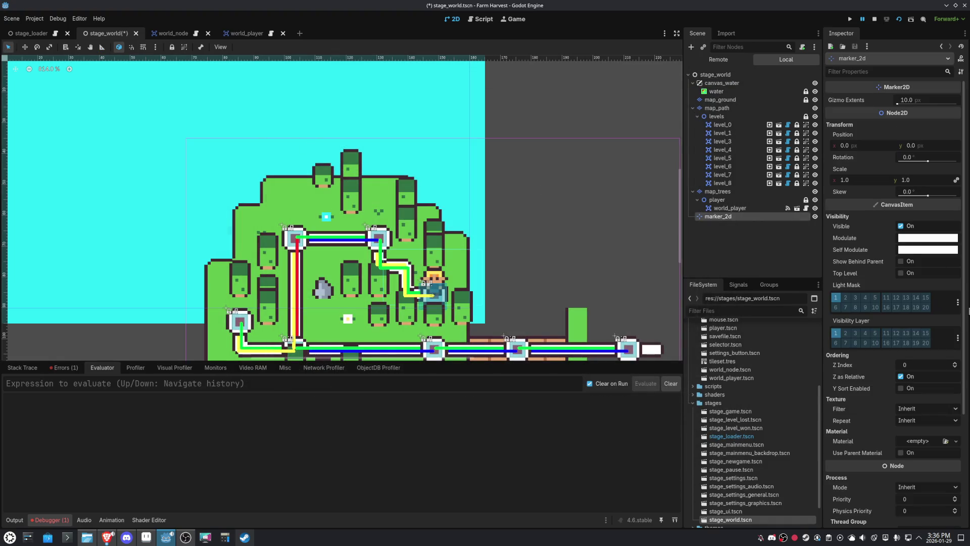
# Set the marker's Inspector Position to x 149 and y 89
pyautogui.click(867, 147)
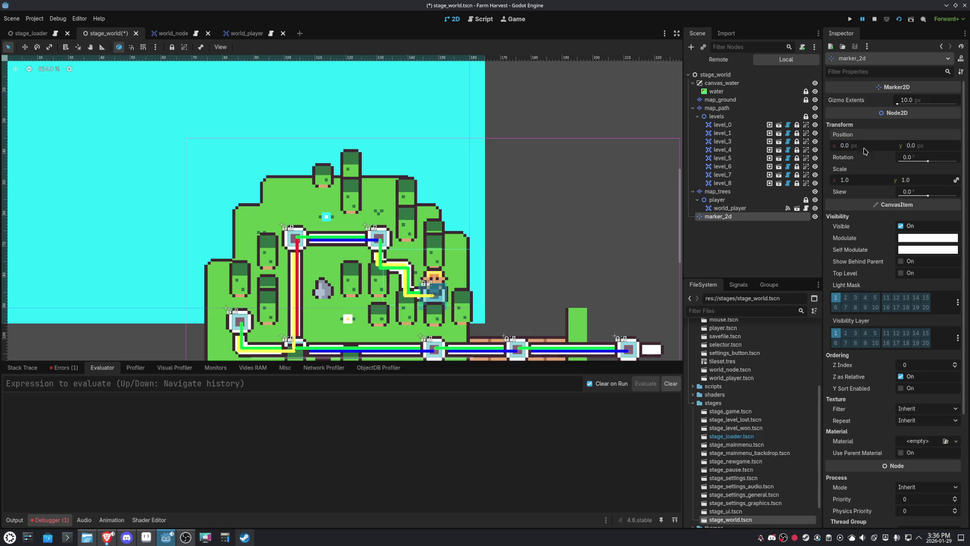
pyautogui.scroll(-5, 424, 138)
pyautogui.scroll(3, 456, 122)
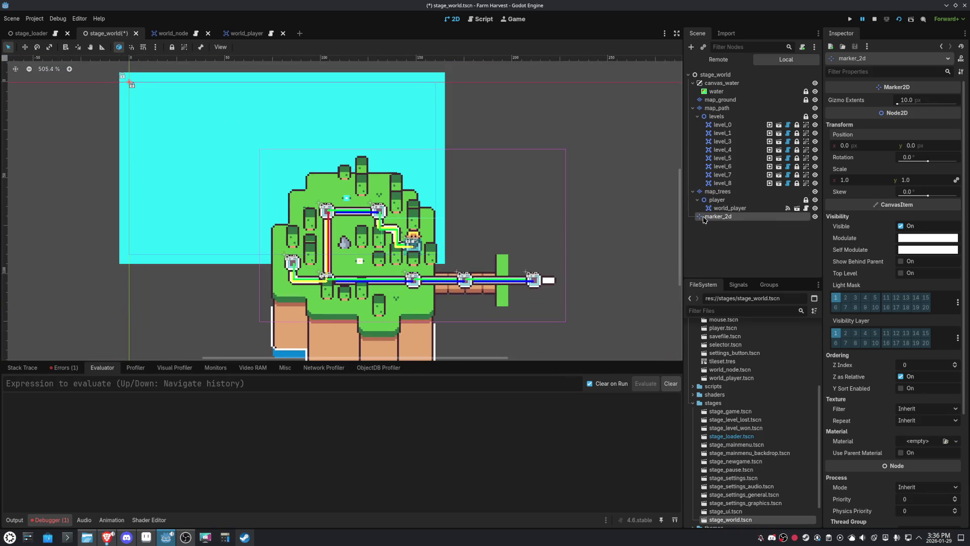
pyautogui.click(874, 146)
pyautogui.moveTo(858, 145); pyautogui.dragTo(819, 141)
pyautogui.write('149')
pyautogui.press('Return')
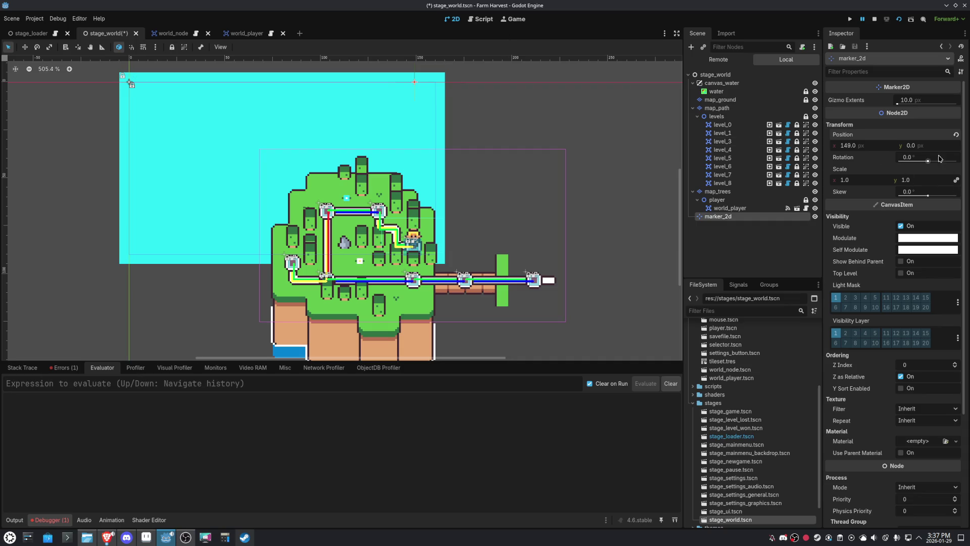
pyautogui.click(912, 146)
pyautogui.write('89')
pyautogui.press('Return')
# With grid snap on, drag the marker onto the player's tile at (144, 81)
pyautogui.scroll(5, 499, 292)
pyautogui.scroll(2, 457, 262)
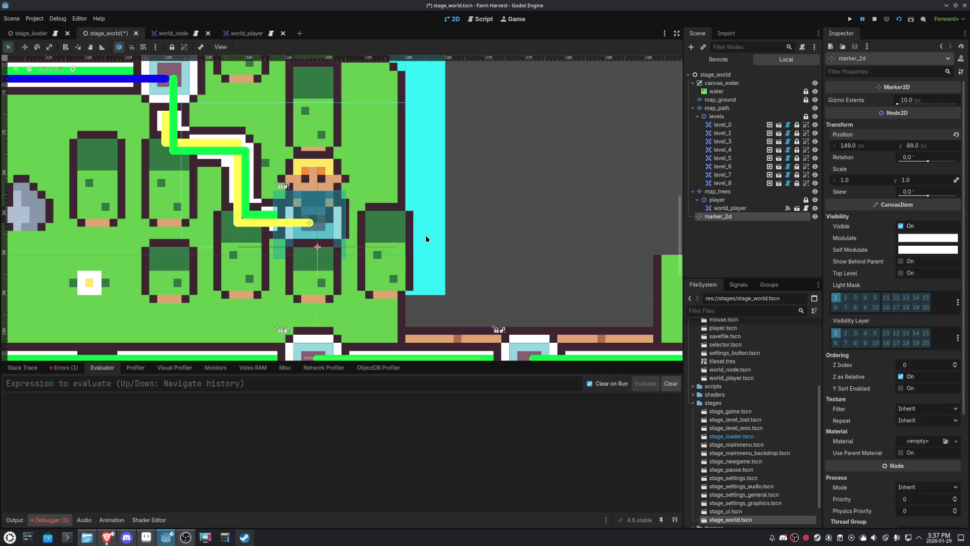
pyautogui.scroll(-3, 425, 235)
pyautogui.click(143, 48)
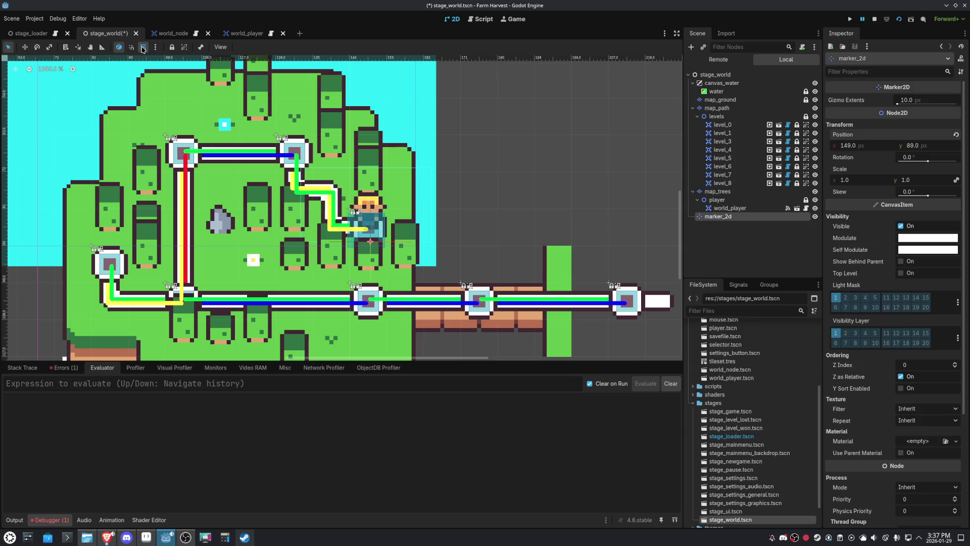
pyautogui.scroll(2, 423, 250)
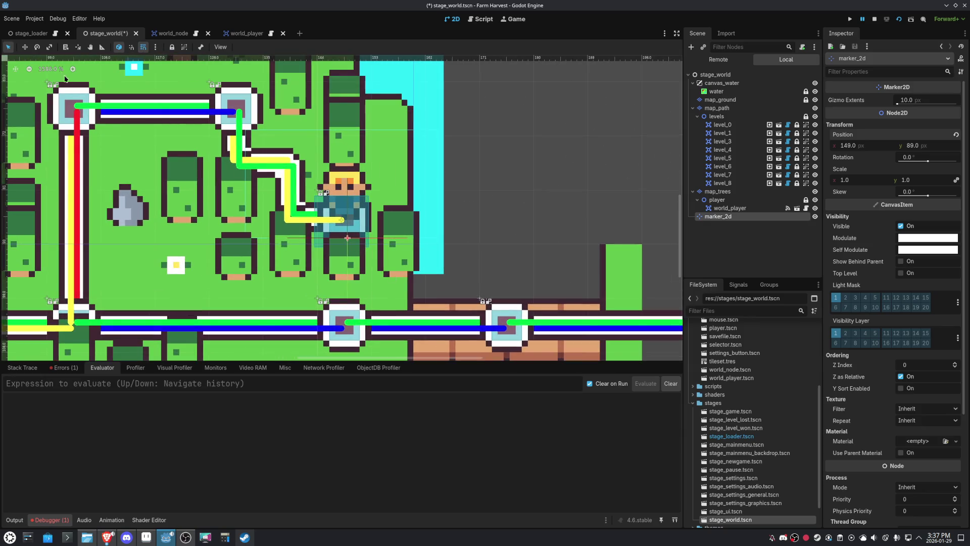
pyautogui.press('w')
pyautogui.moveTo(575, 288)
pyautogui.mouseDown()
pyautogui.moveTo(505, 285)
pyautogui.moveTo(539, 269)
pyautogui.moveTo(536, 247)
pyautogui.mouseUp()
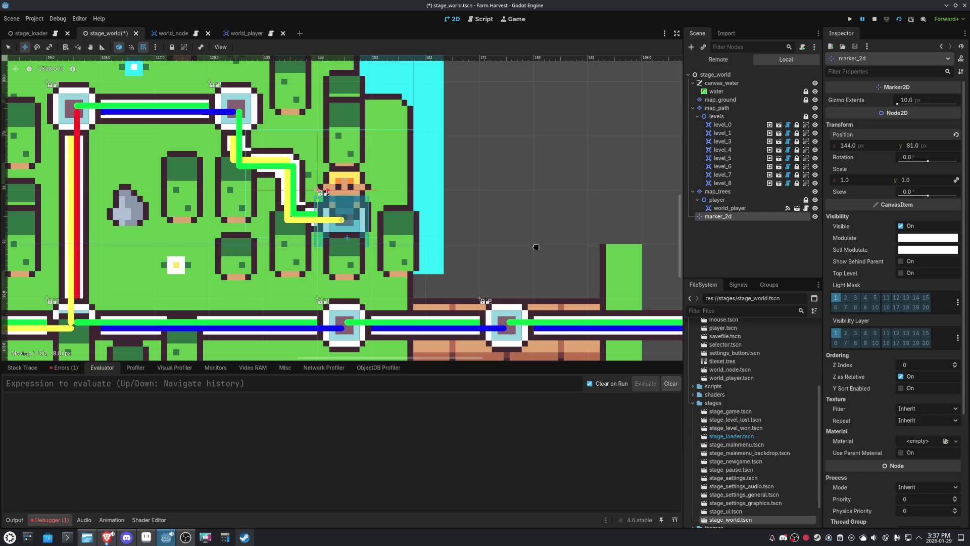
pyautogui.click(482, 19)
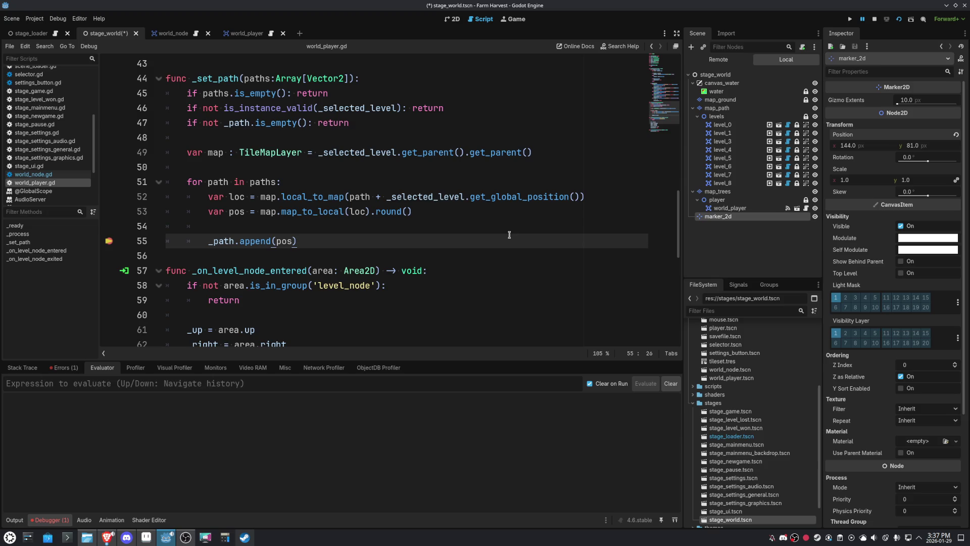
# Inspect the local_to_map call on line 52 of world_player.gd
pyautogui.doubleClick(307, 196)
pyautogui.click(461, 236)
pyautogui.moveTo(237, 197)
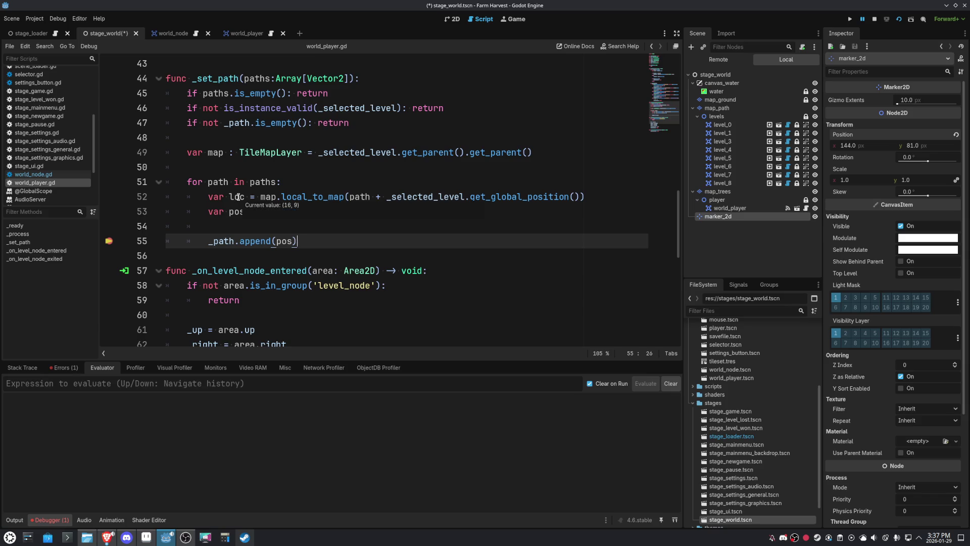
# In the 2D view, enter 16 and 9 into the marker's Position x and y fields
pyautogui.click(448, 19)
pyautogui.scroll(-4, 489, 177)
pyautogui.click(866, 147)
pyautogui.write('16*90')
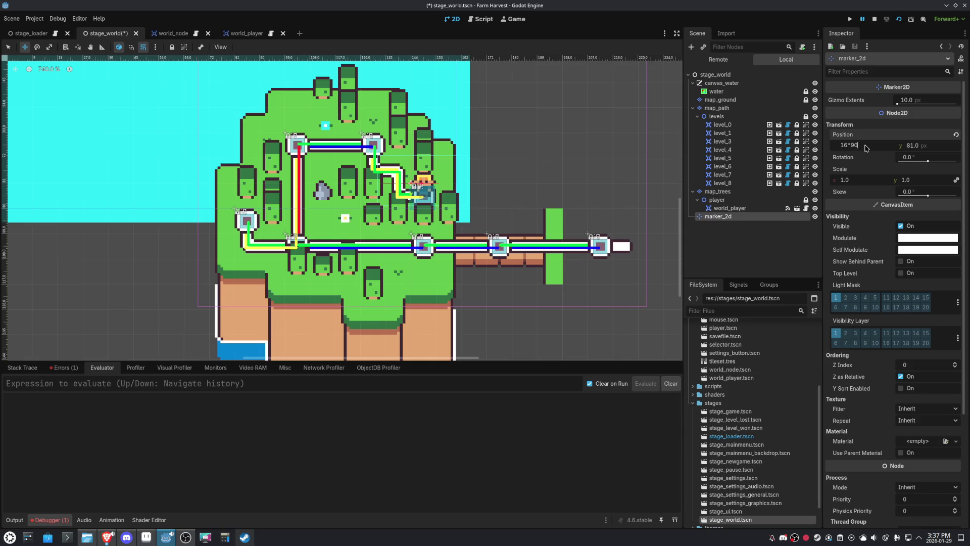
pyautogui.press('Return')
pyautogui.click(929, 146)
pyautogui.write('9 * 9')
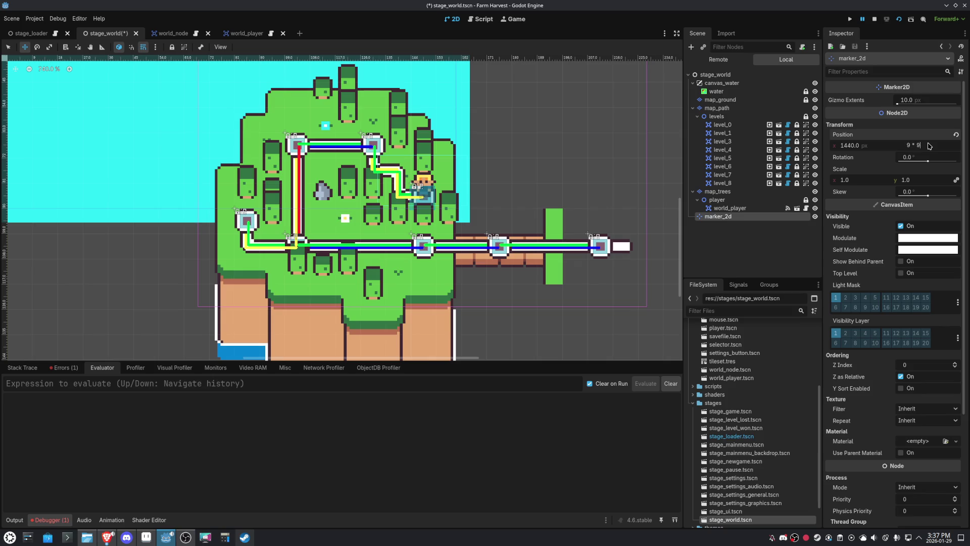
pyautogui.press('Return')
# Re-enter the marker's Position as 16*9 and 9*9, giving (144, 81)
pyautogui.doubleClick(703, 218)
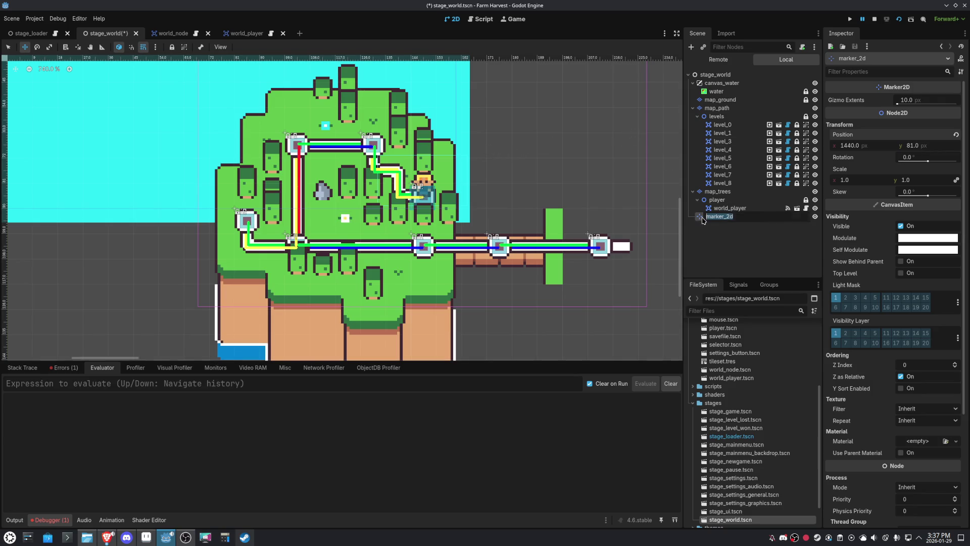
pyautogui.scroll(2, 470, 185)
pyautogui.scroll(1, 445, 183)
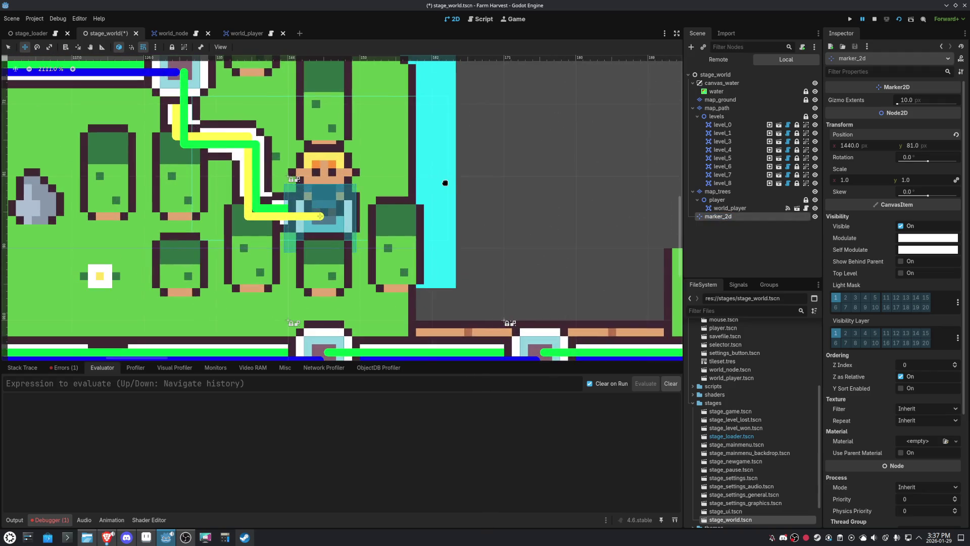
pyautogui.scroll(-1, 430, 173)
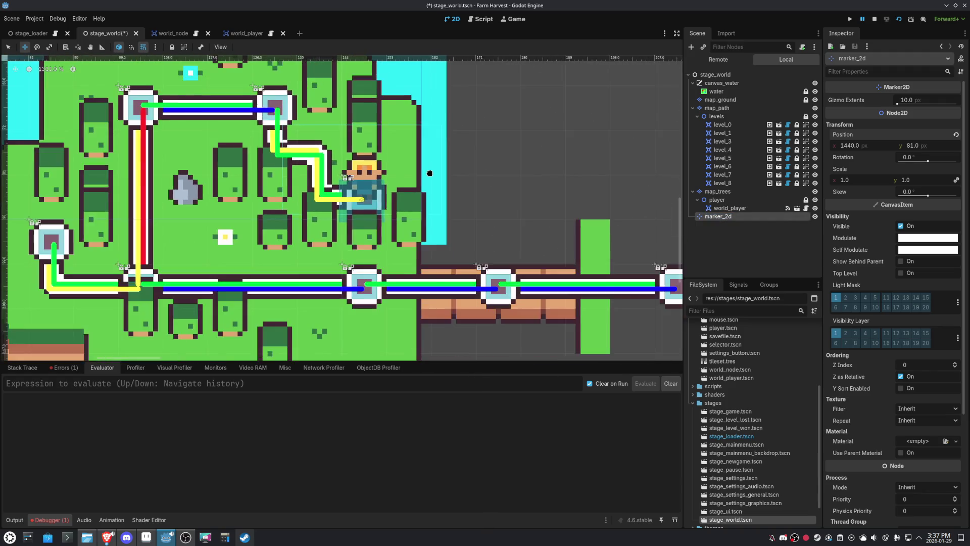
pyautogui.scroll(-4, 430, 173)
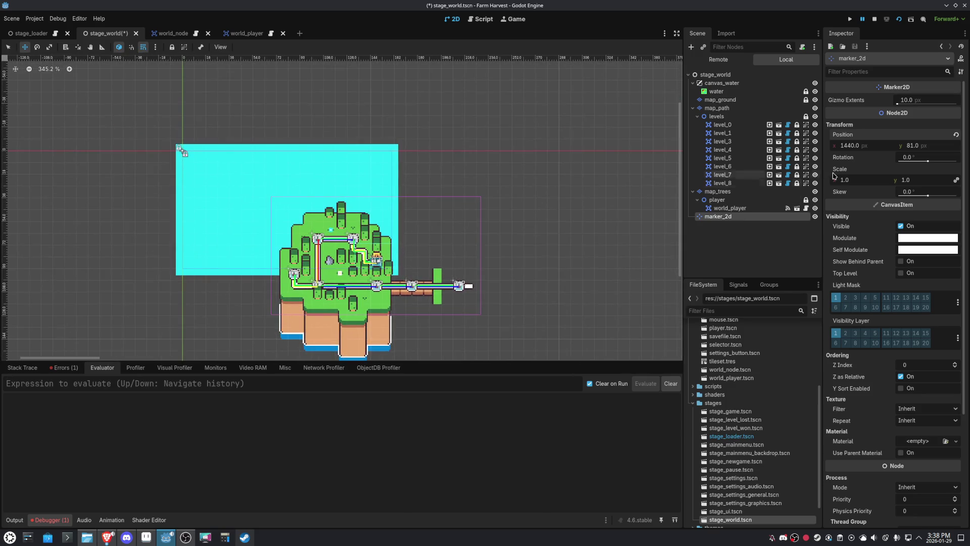
pyautogui.click(880, 149)
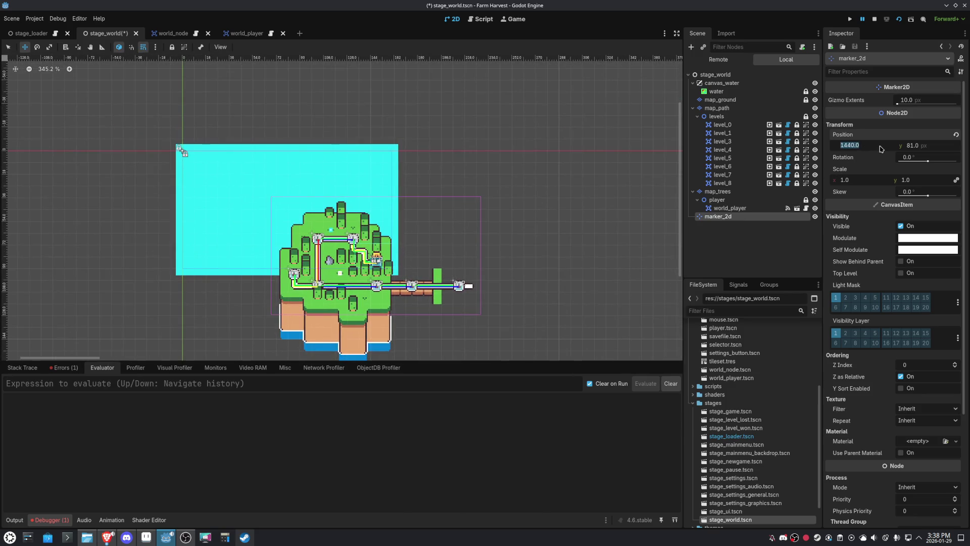
pyautogui.write('16*9')
pyautogui.press('Return')
pyautogui.click(927, 150)
pyautogui.write('9*9')
pyautogui.press('Return')
# Drag the marker back up to y 81 and save the stage_world scene
pyautogui.scroll(6, 361, 262)
pyautogui.scroll(4, 499, 246)
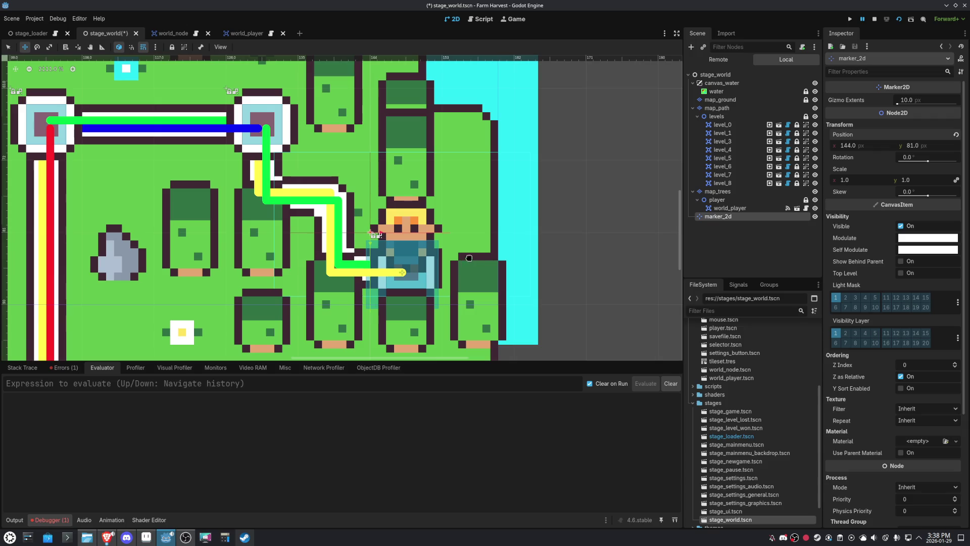
pyautogui.moveTo(470, 256); pyautogui.dragTo(473, 280)
pyautogui.moveTo(502, 307); pyautogui.dragTo(500, 253)
pyautogui.hotkey('ctrl', 's')
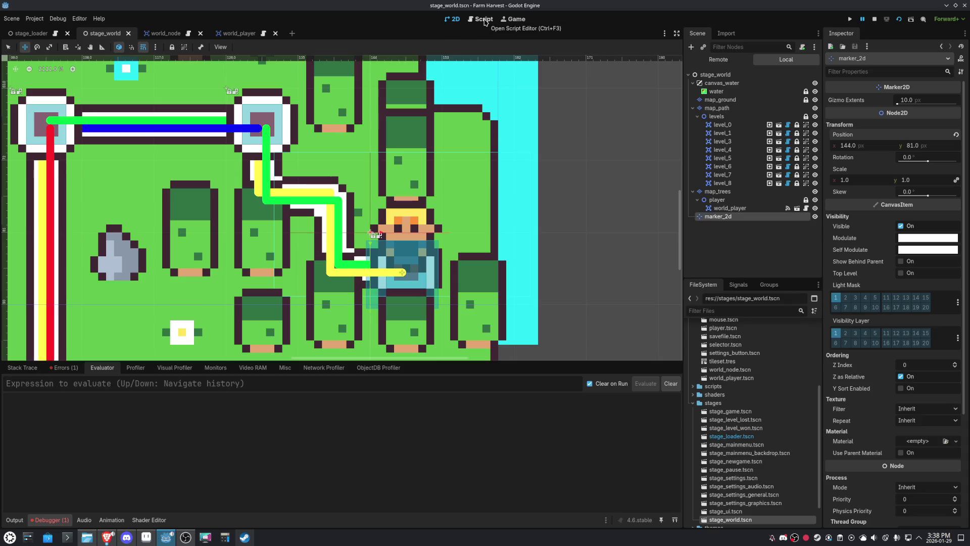
pyautogui.click(483, 20)
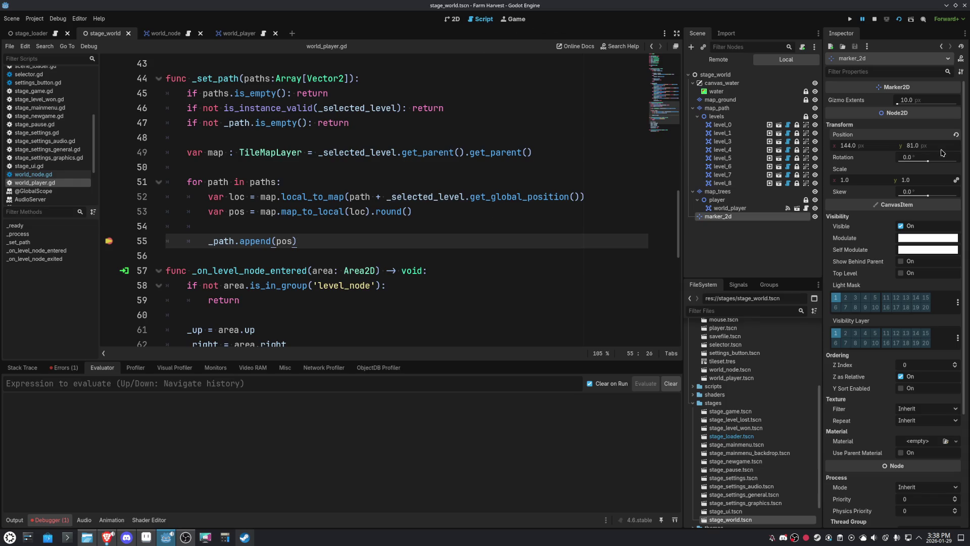
# Set the marker's x position to 16*9, leave y at 81, and test dragging it down one step
pyautogui.moveTo(236, 199)
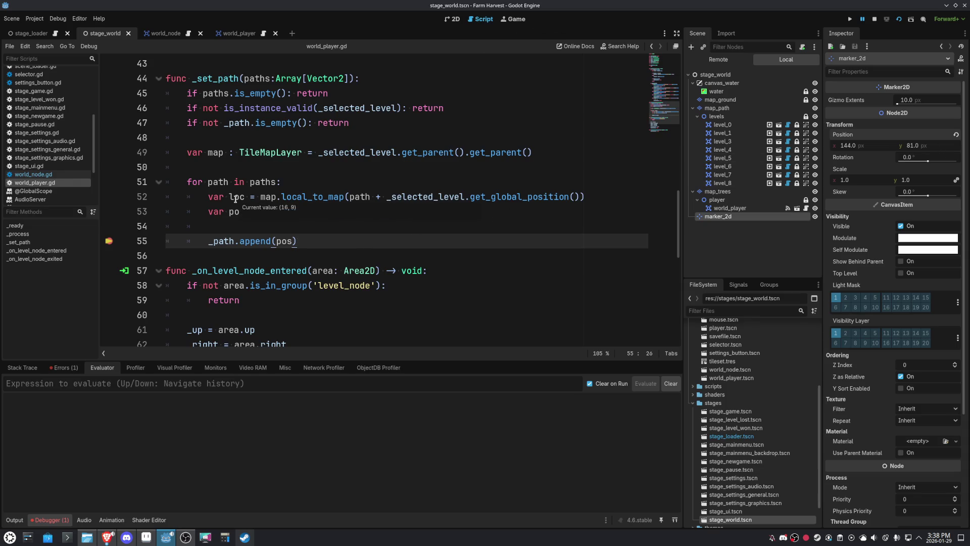
pyautogui.click(869, 146)
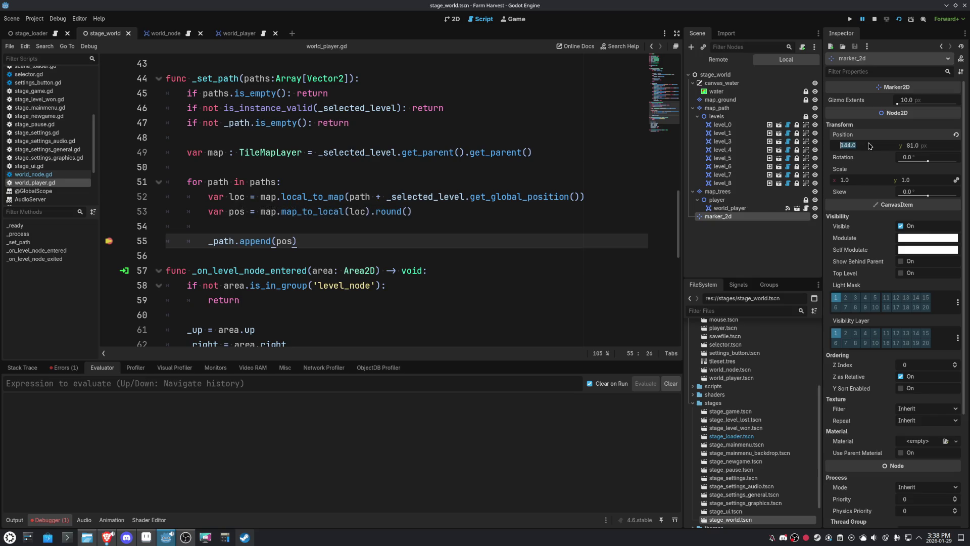
pyautogui.write('16*')
pyautogui.press('Return')
pyautogui.click(921, 148)
pyautogui.moveTo(238, 199)
pyautogui.write('9')
pyautogui.press('Escape')
pyautogui.click(448, 21)
pyautogui.moveTo(490, 182)
pyautogui.mouseDown()
pyautogui.moveTo(481, 237)
pyautogui.moveTo(481, 208)
pyautogui.mouseUp()
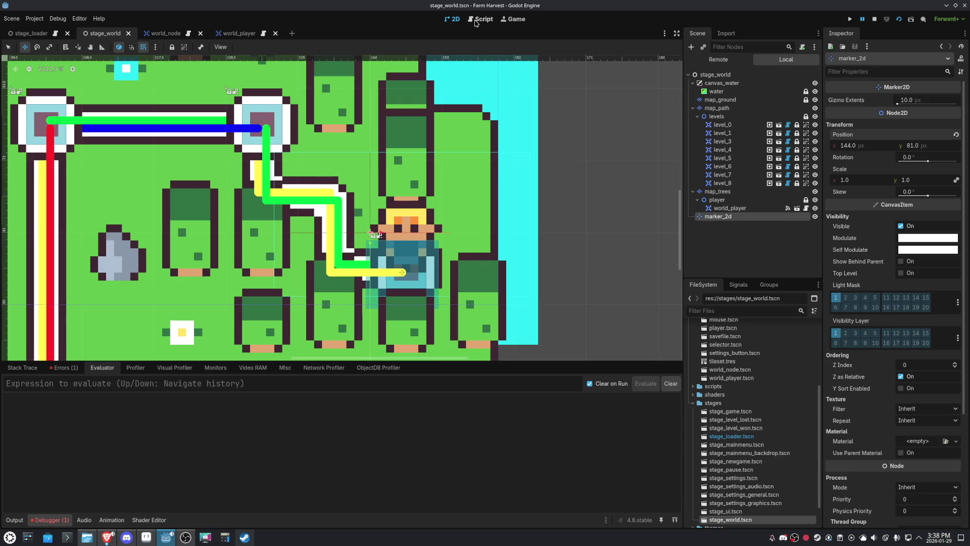
# Back in world_player.gd, select the map_to_local(loc).round() conversion on line 53
pyautogui.click(480, 19)
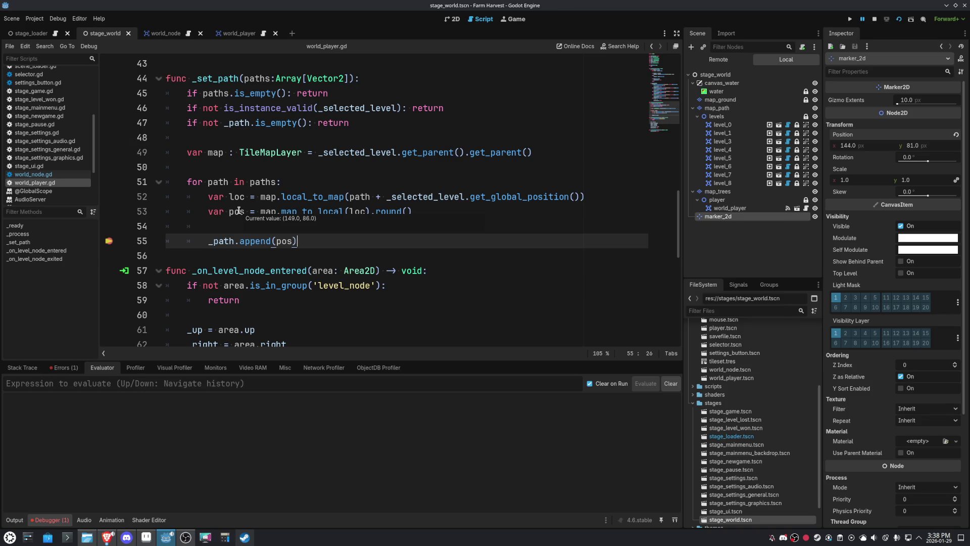
pyautogui.click(467, 233)
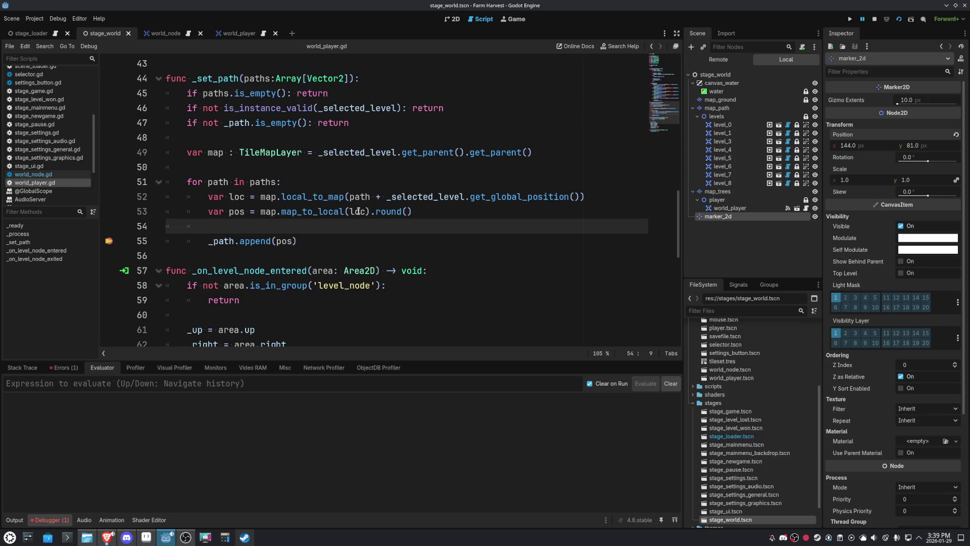
pyautogui.moveTo(358, 211)
pyautogui.moveTo(413, 211); pyautogui.dragTo(259, 211)
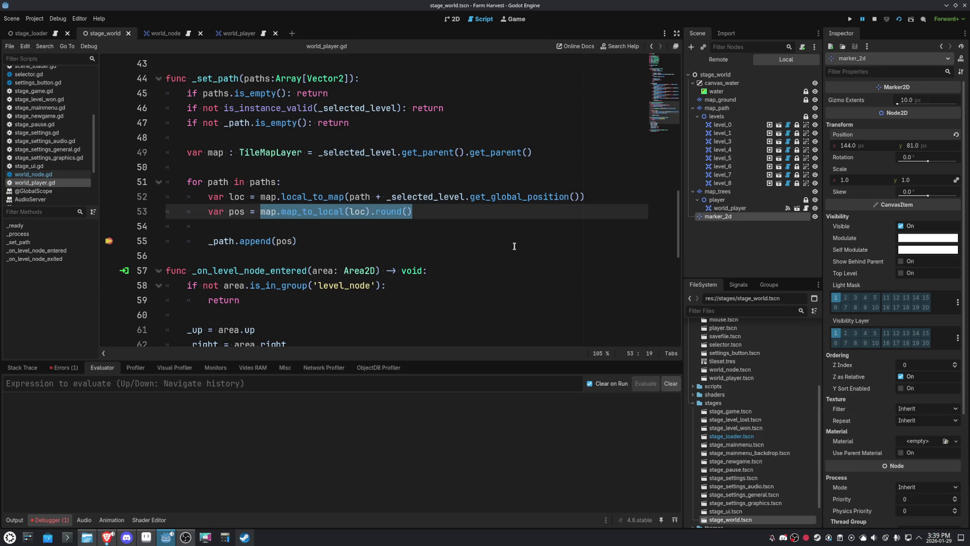
# Replace the pos conversion with Vector2(loc.x * 9, loc.y * 9).floor()
pyautogui.press('BackSpace')
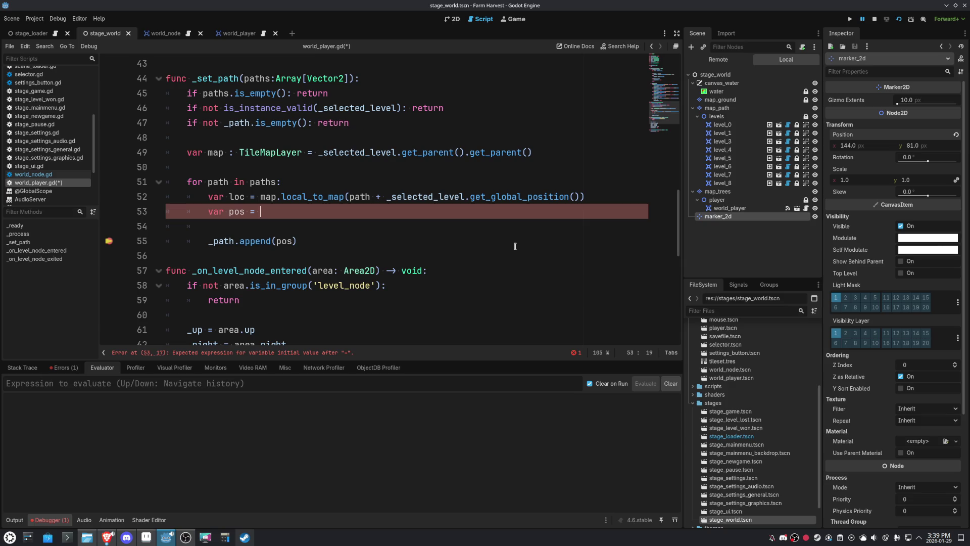
pyautogui.write('Vect')
pyautogui.press('Return')
pyautogui.write('(loc.x * 9, loc.y')
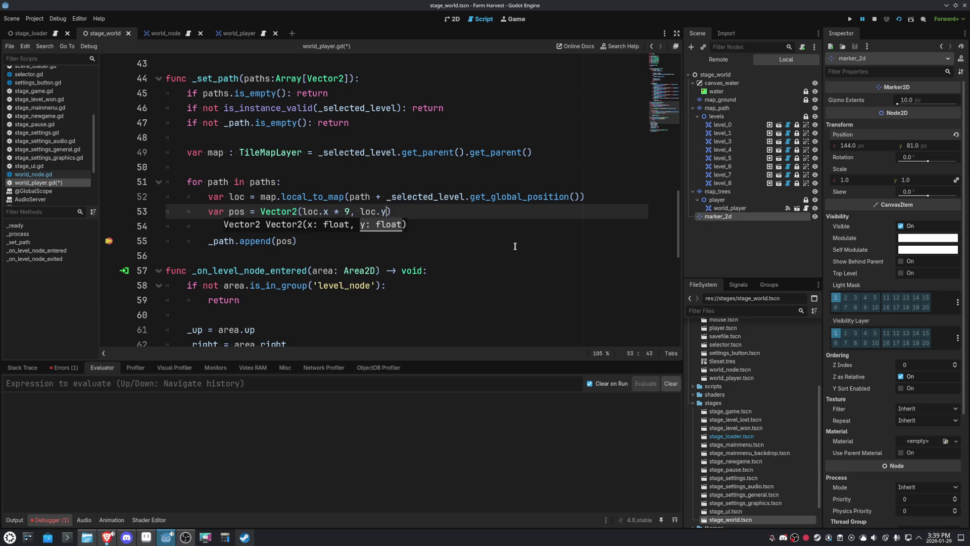
pyautogui.press('Tab')
pyautogui.write('* ')
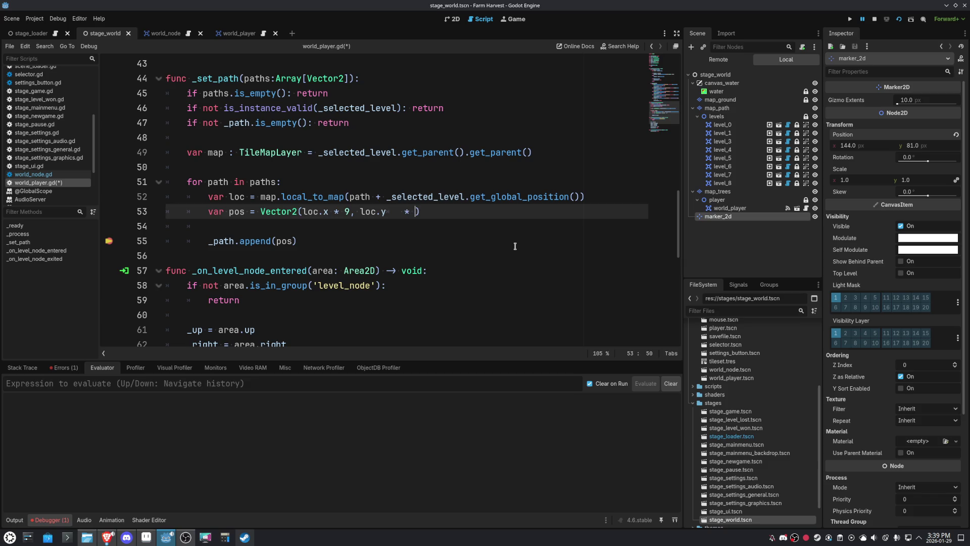
pyautogui.write('9')
pyautogui.press('Left')
pyautogui.press('Left')
pyautogui.hotkey('shift', 'Left')
pyautogui.write('9)')
pyautogui.write('.fl')
pyautogui.press('Return')
# Run the game, check pos reads (144.0, 81.0), remove the line 55 breakpoint and resume
pyautogui.doubleClick(237, 211)
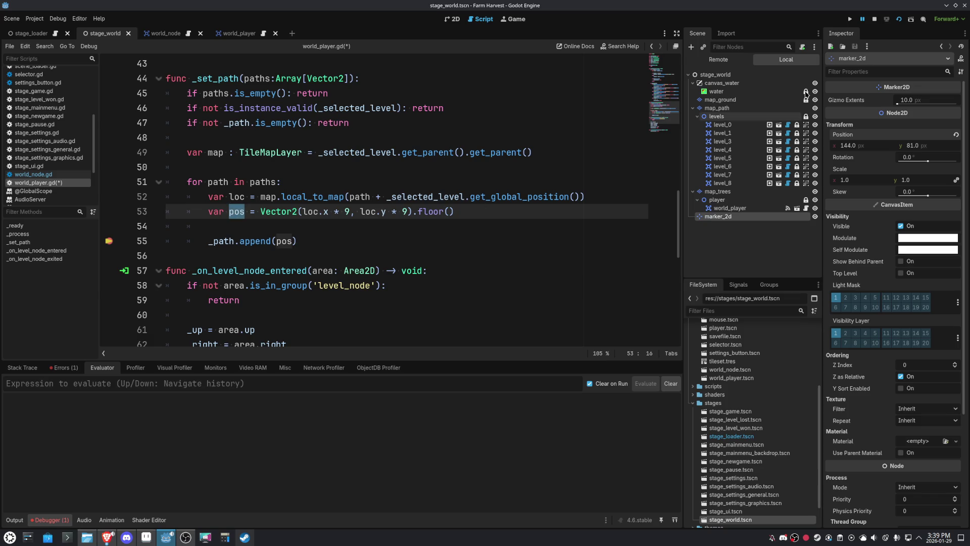
pyautogui.click(900, 21)
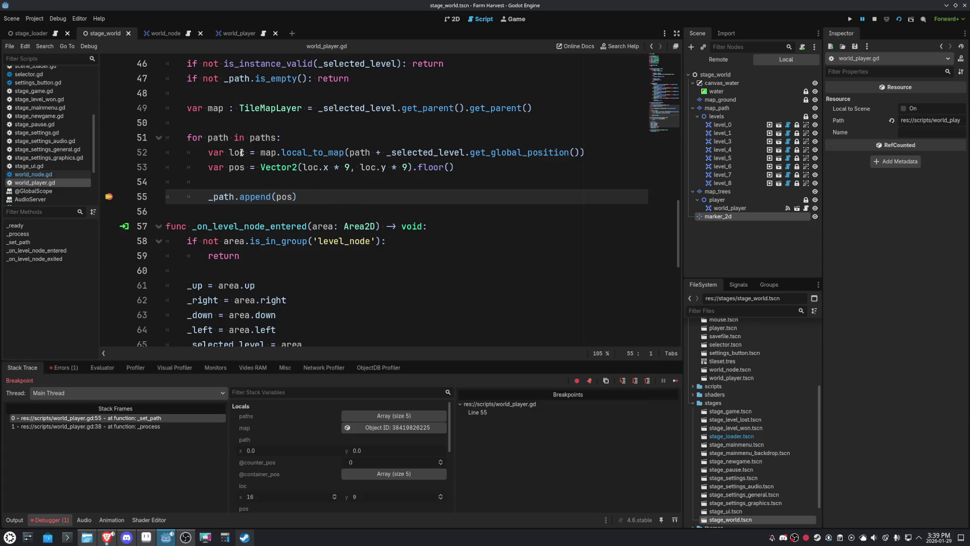
pyautogui.moveTo(242, 170)
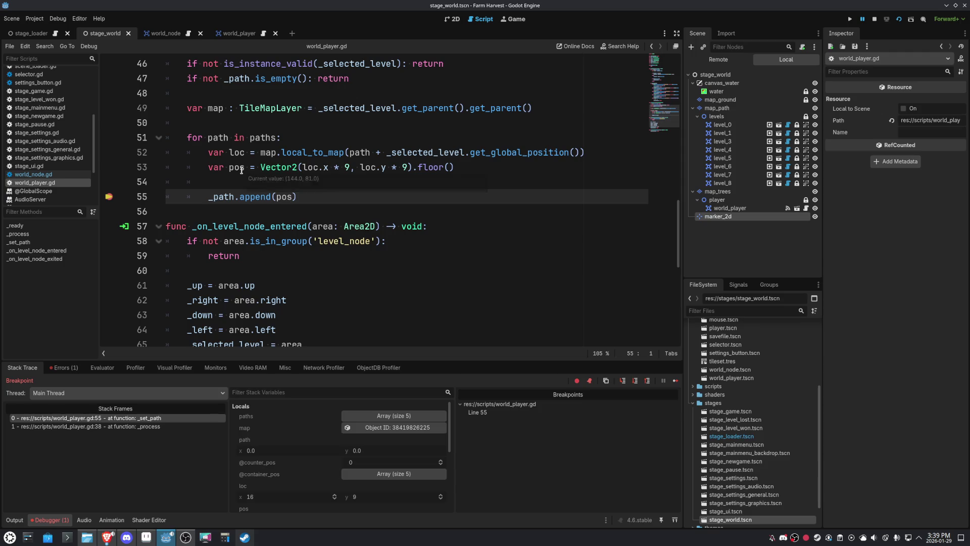
pyautogui.click(109, 198)
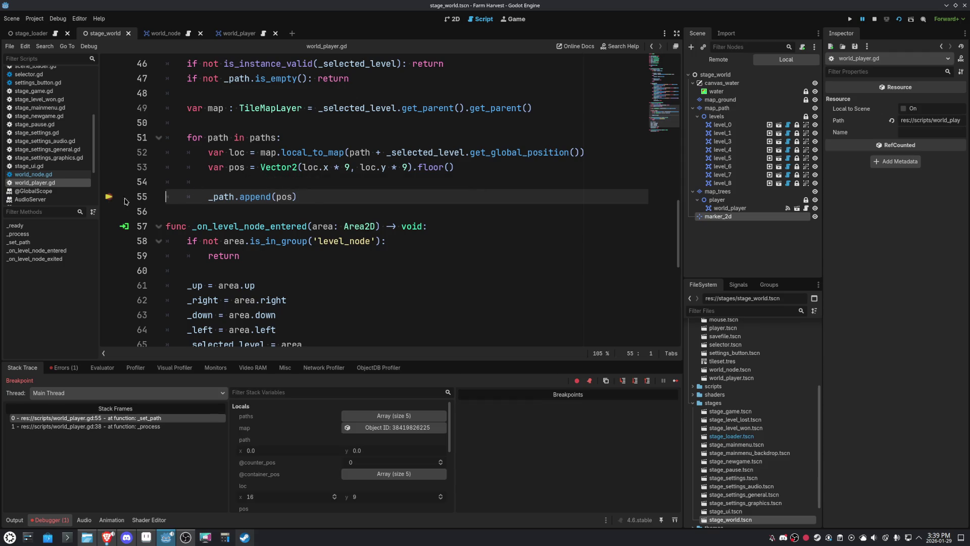
pyautogui.click(849, 18)
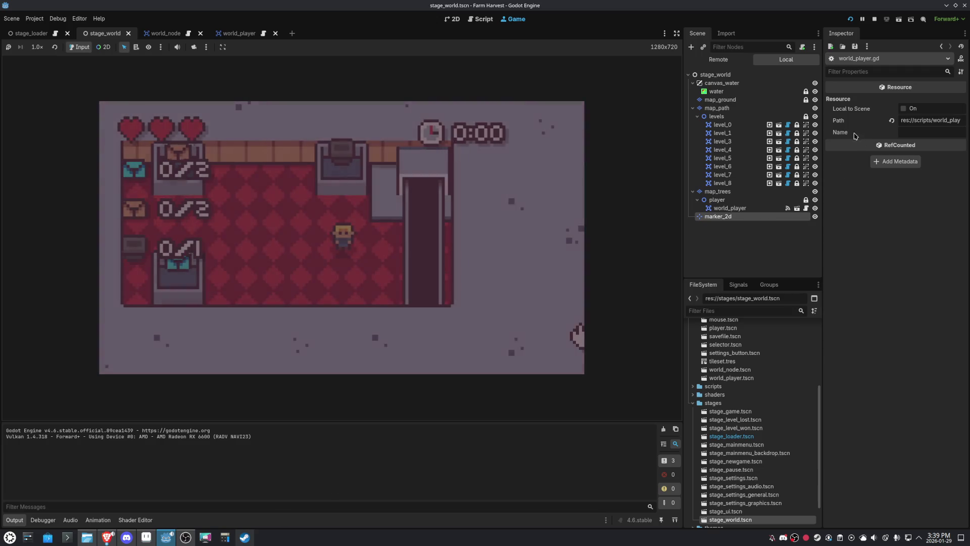
# Stop the game, rerun the current scene to watch the player walk the paths, then stop with F8
pyautogui.click(874, 18)
pyautogui.click(900, 20)
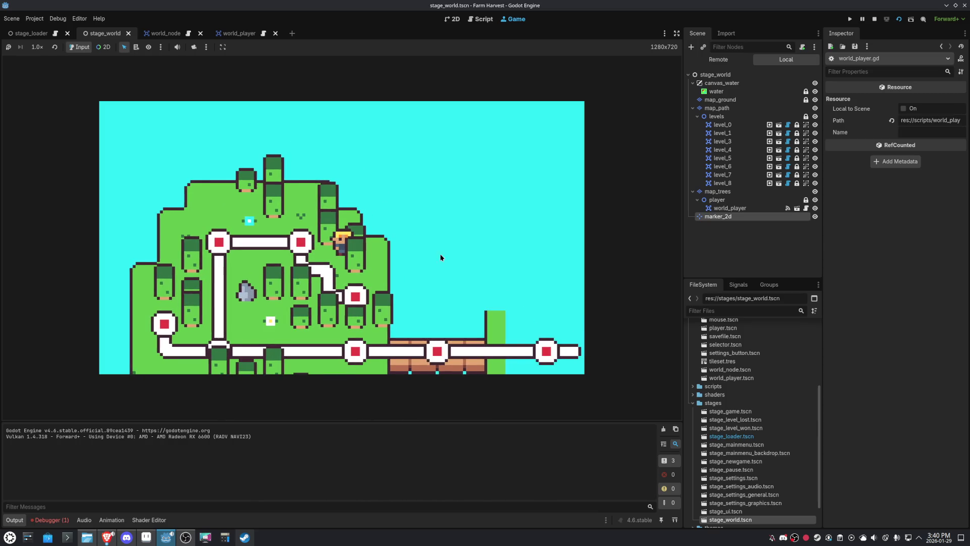
pyautogui.press('F8')
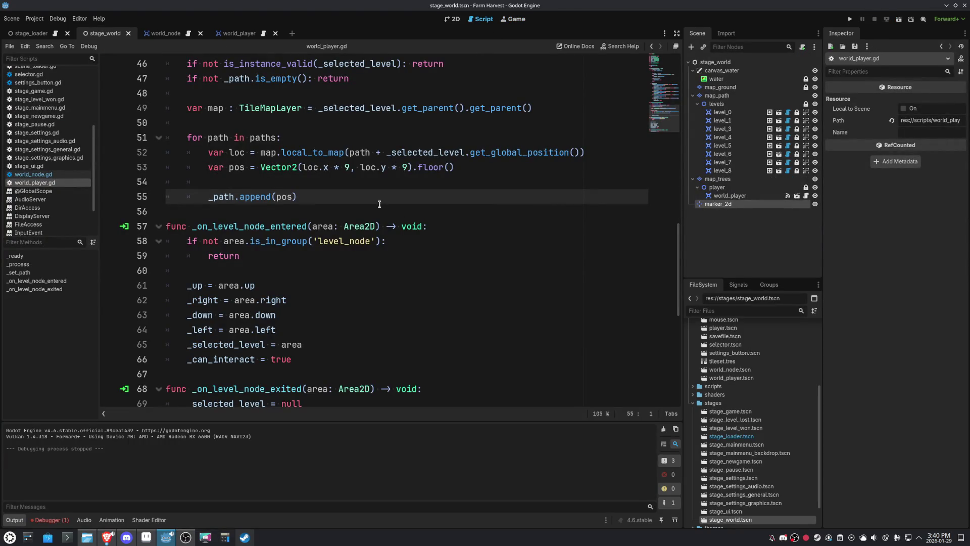
pyautogui.scroll(1, 422, 207)
pyautogui.write('+')
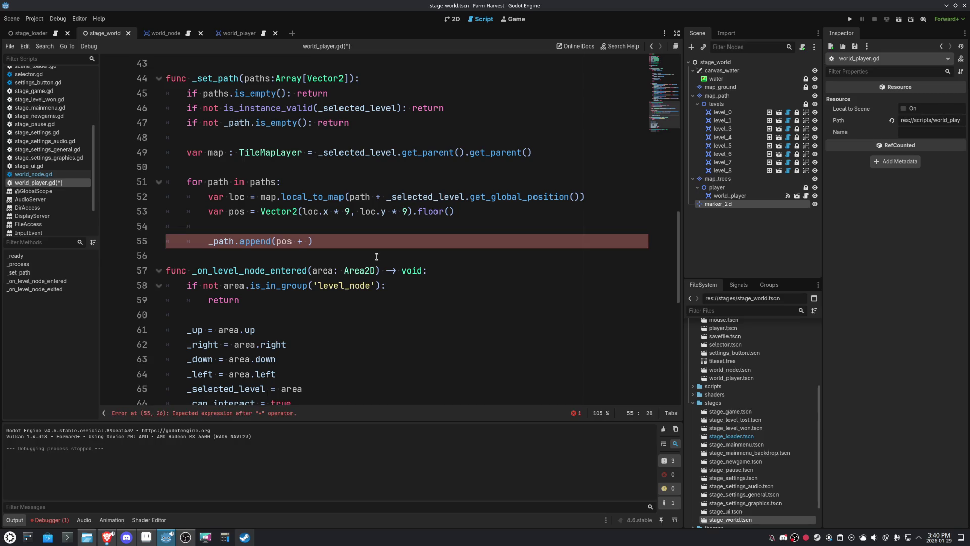
# Complete line 55 as _path.append(pos + 4) and test-run the scene
pyautogui.write('4')
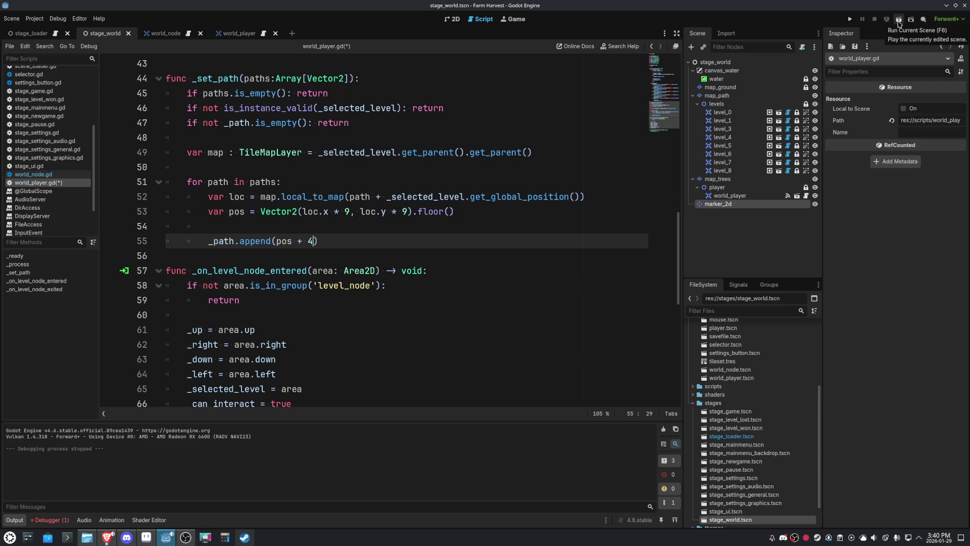
pyautogui.click(899, 23)
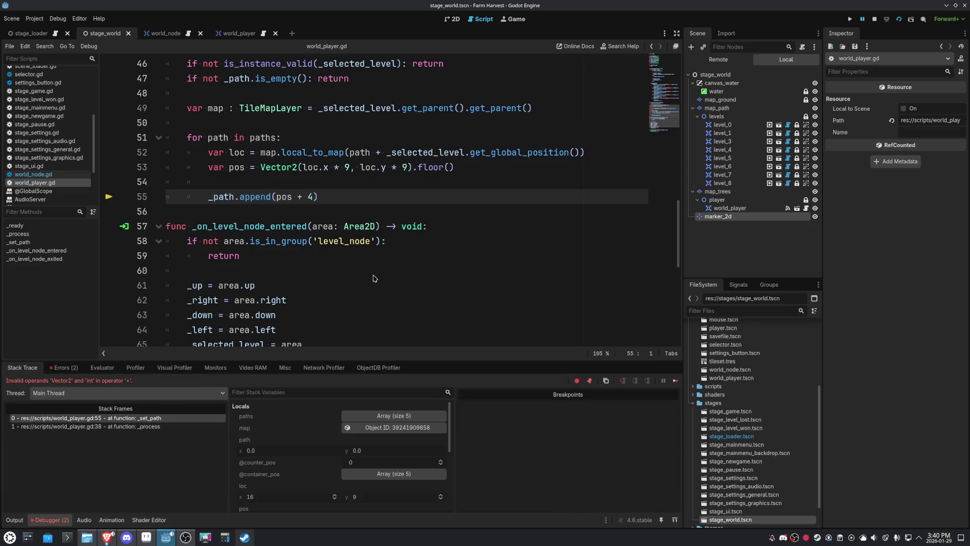
pyautogui.scroll(2, 389, 233)
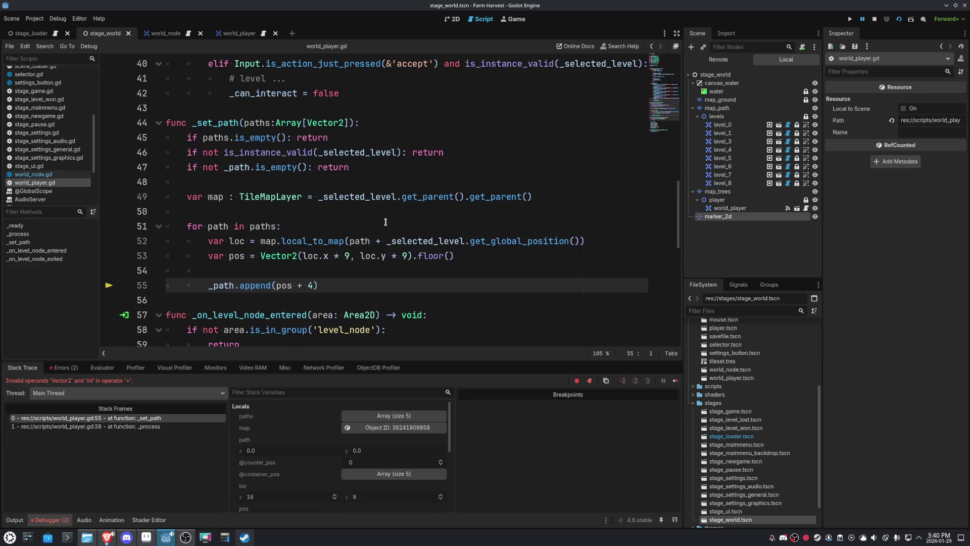
# Change the appended value to Vector2(pos.x + 4, pos.y + 4) and test-run it with F5, then stop
pyautogui.moveTo(312, 286); pyautogui.dragTo(273, 287)
pyautogui.hotkey('shift', 'Right')
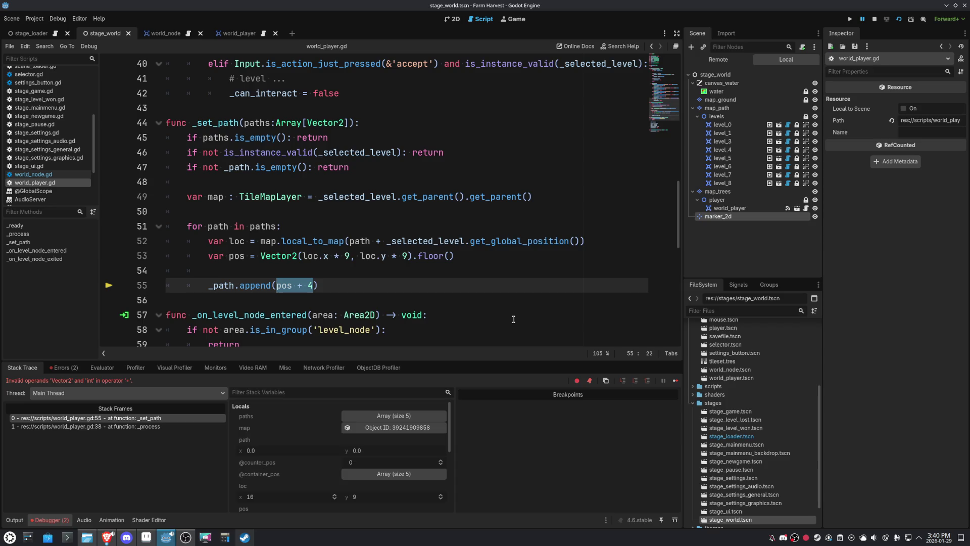
pyautogui.press('BackSpace')
pyautogui.hotkey('ctrl', 'space')
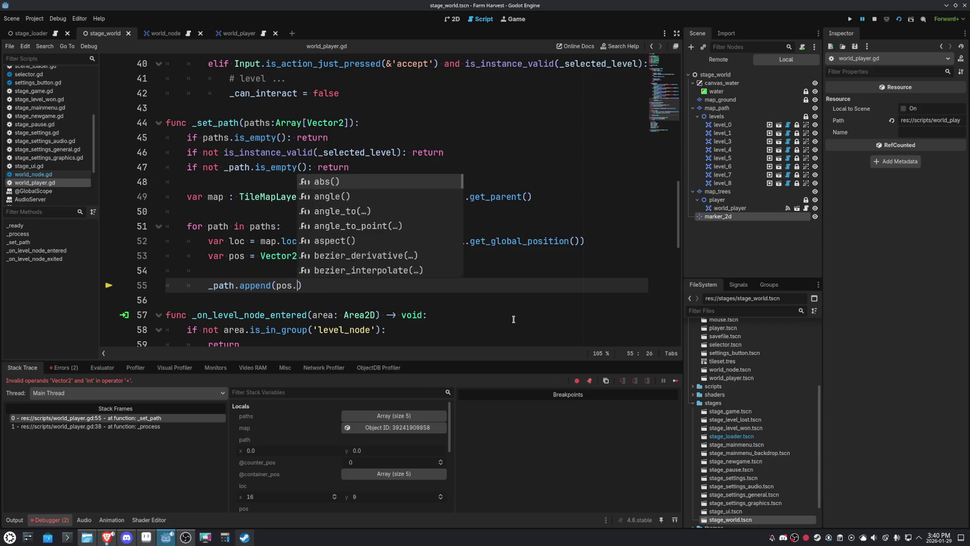
pyautogui.press('BackSpace')
pyautogui.write('(Vec')
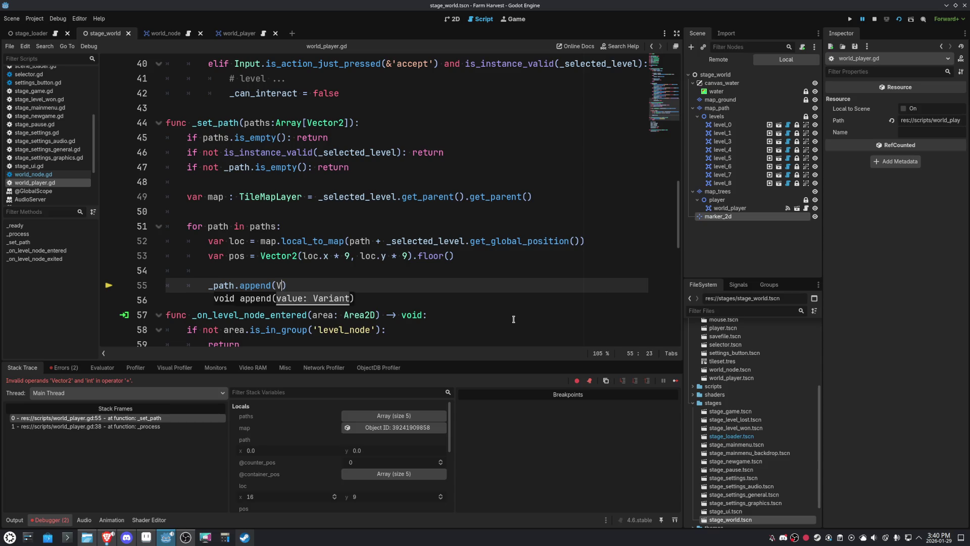
pyautogui.press('Return')
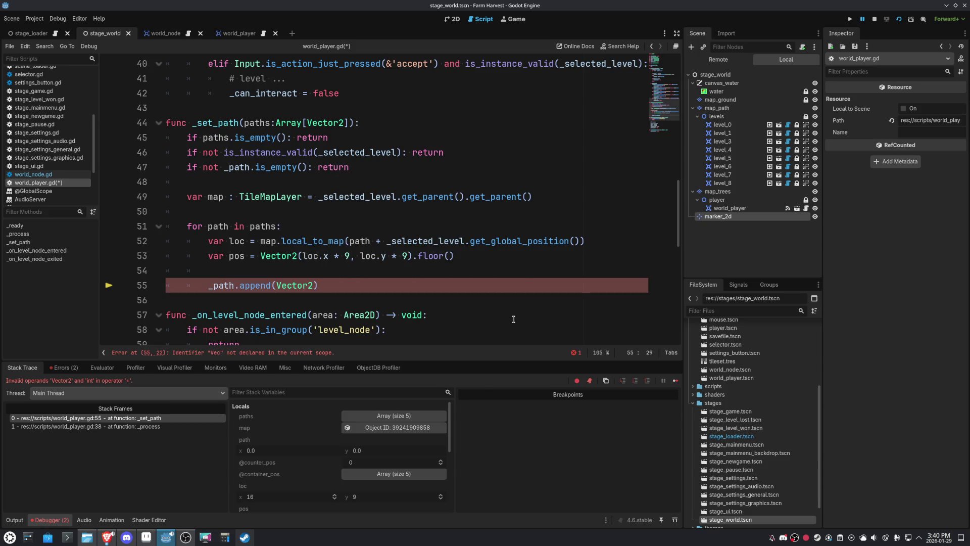
pyautogui.write('(')
pyautogui.write('pos.x + ')
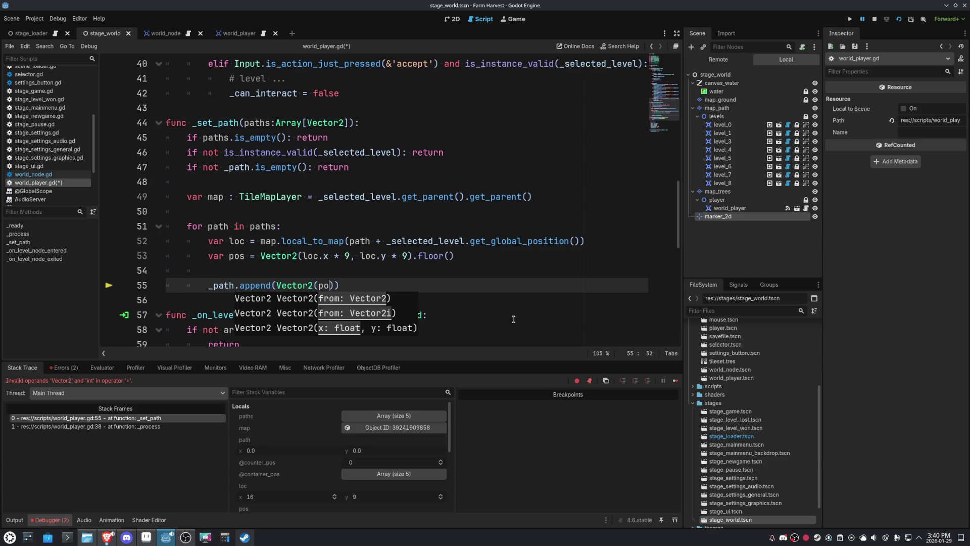
pyautogui.write('4, pos.y')
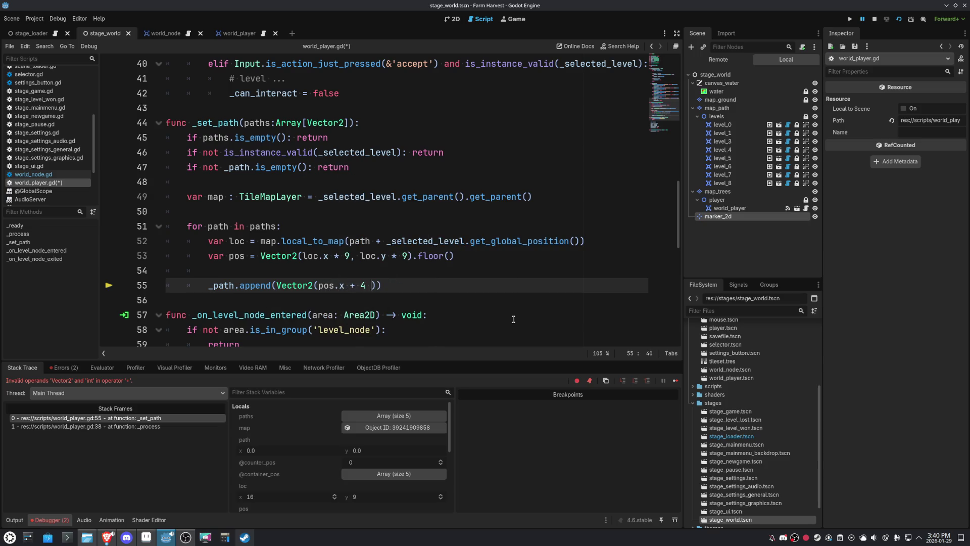
pyautogui.write(' + 4')
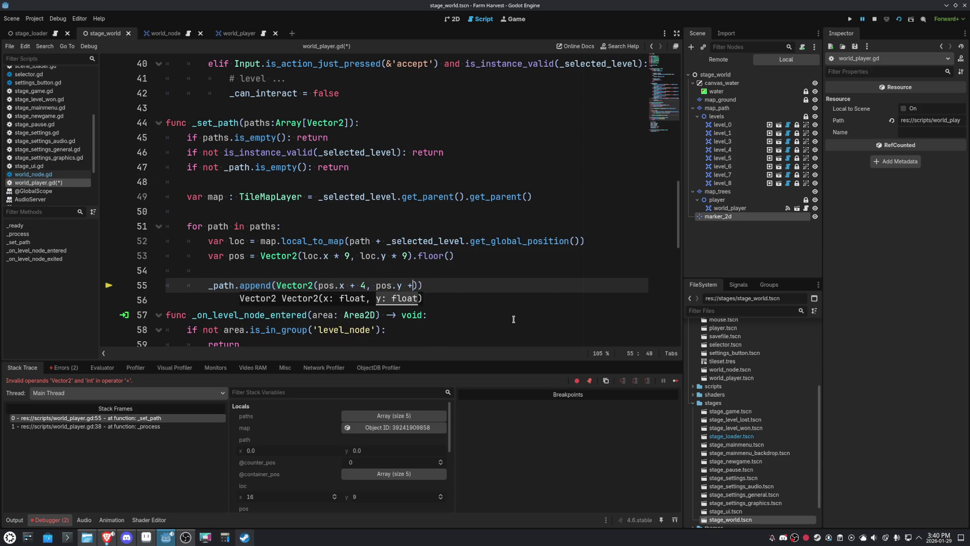
pyautogui.click(554, 226)
pyautogui.press('F5')
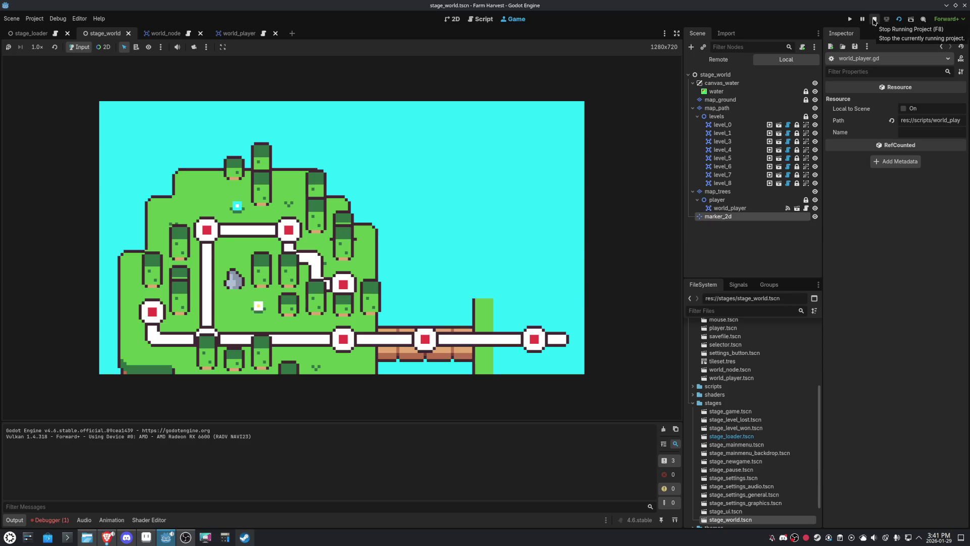
pyautogui.click(874, 21)
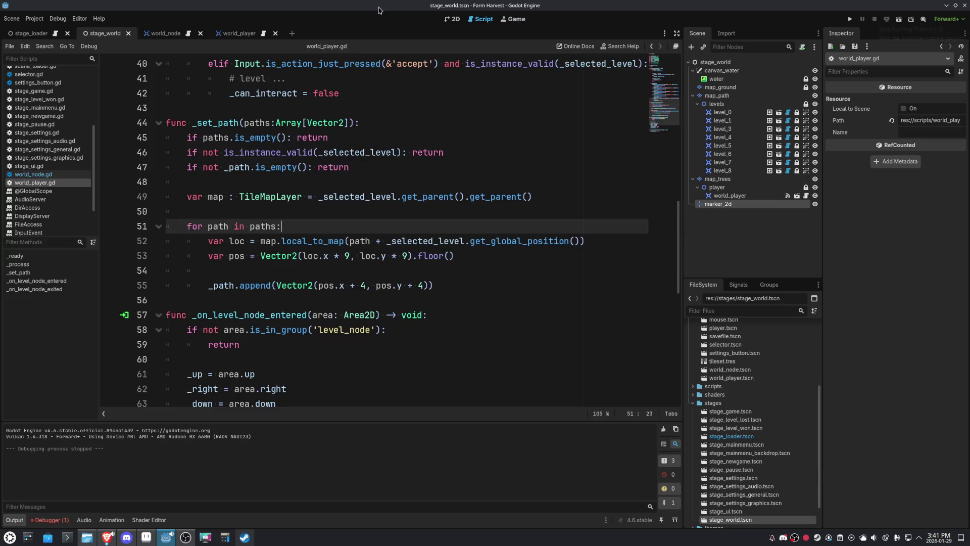
# Move from the world_node and world_player tabs to the stage_world farm map in 2D
pyautogui.click(143, 37)
pyautogui.click(452, 19)
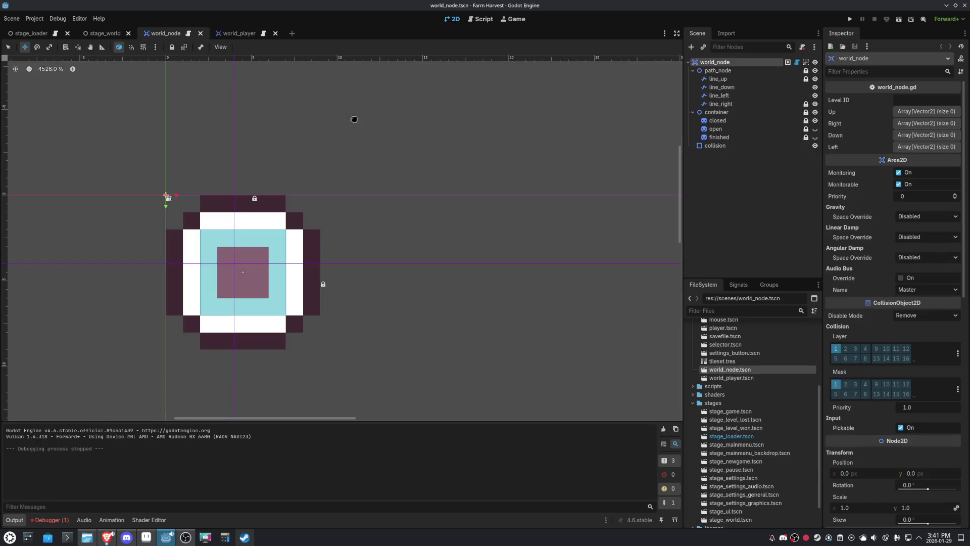
pyautogui.click(239, 33)
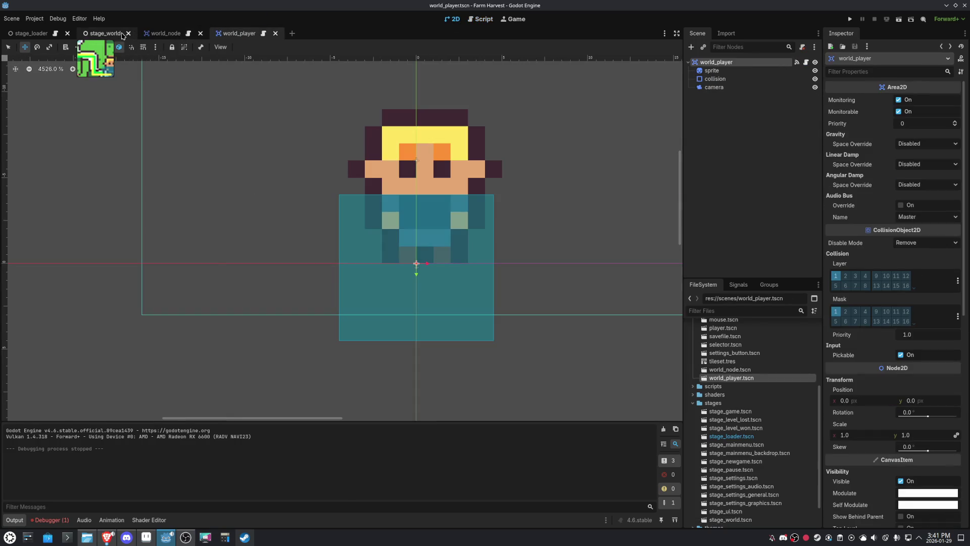
pyautogui.click(105, 33)
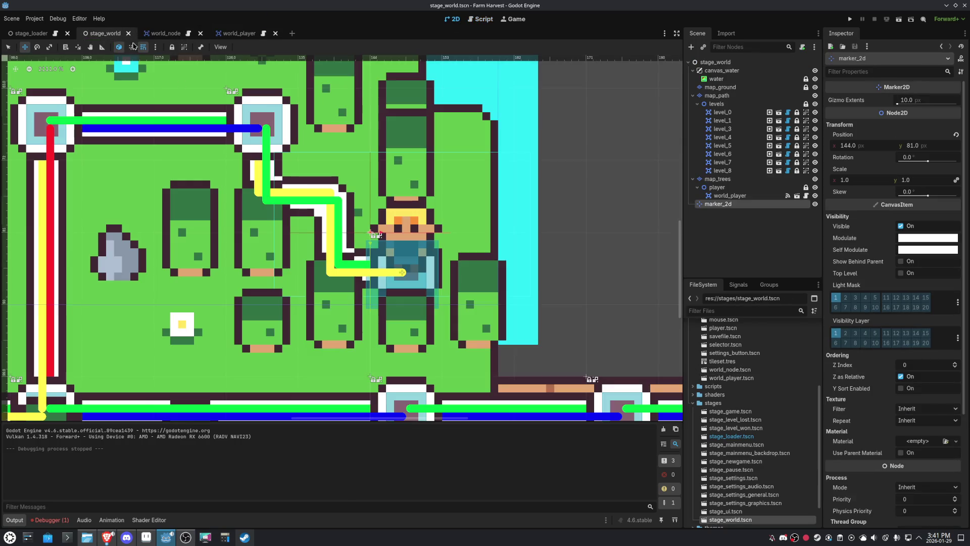
# Compare level_0's path arrays with level_1's five Down points ending at (18, 14)
pyautogui.click(736, 113)
pyautogui.click(738, 124)
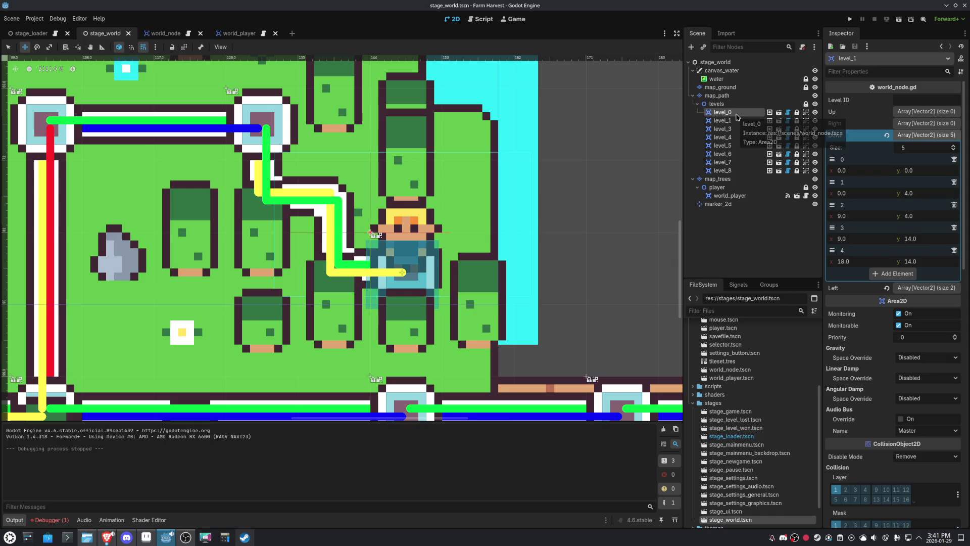
pyautogui.click(736, 117)
pyautogui.click(737, 121)
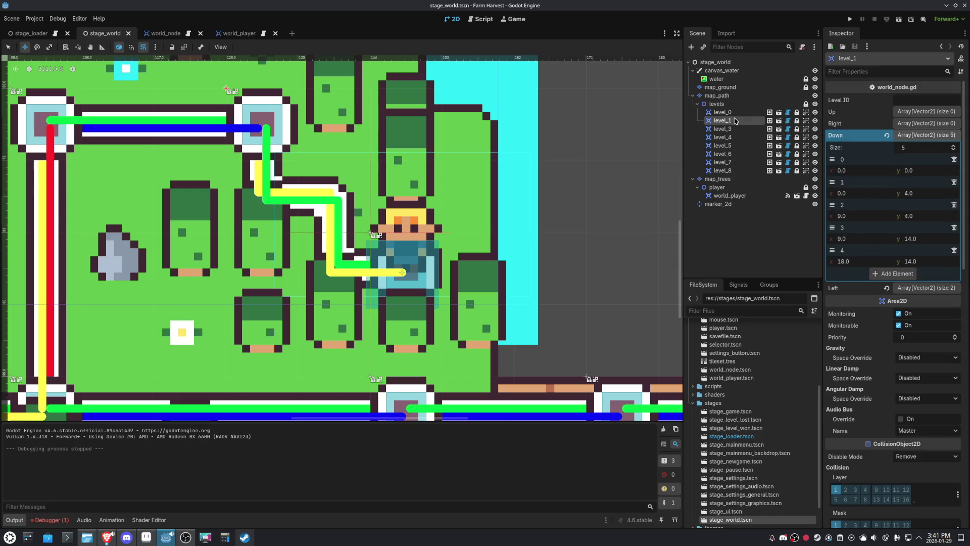
pyautogui.scroll(2, 394, 227)
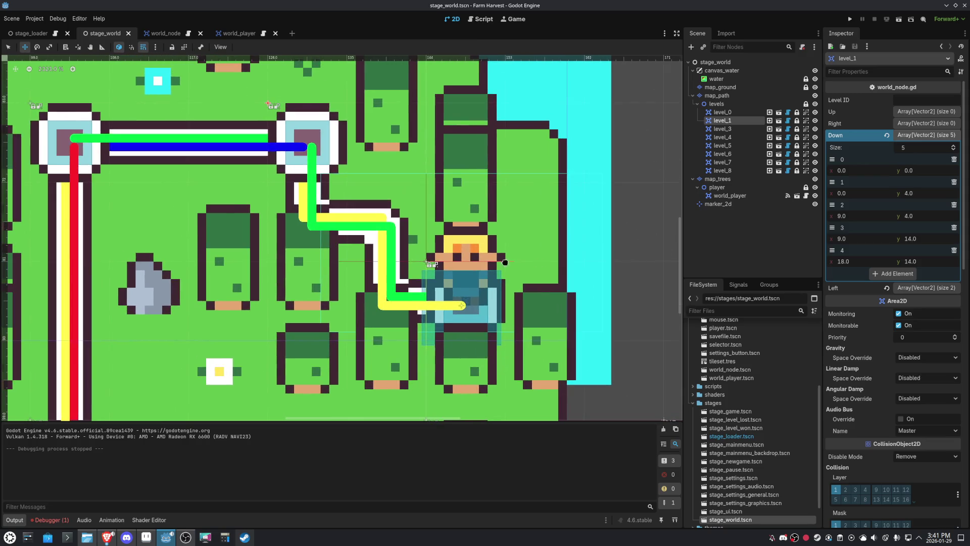
pyautogui.click(722, 112)
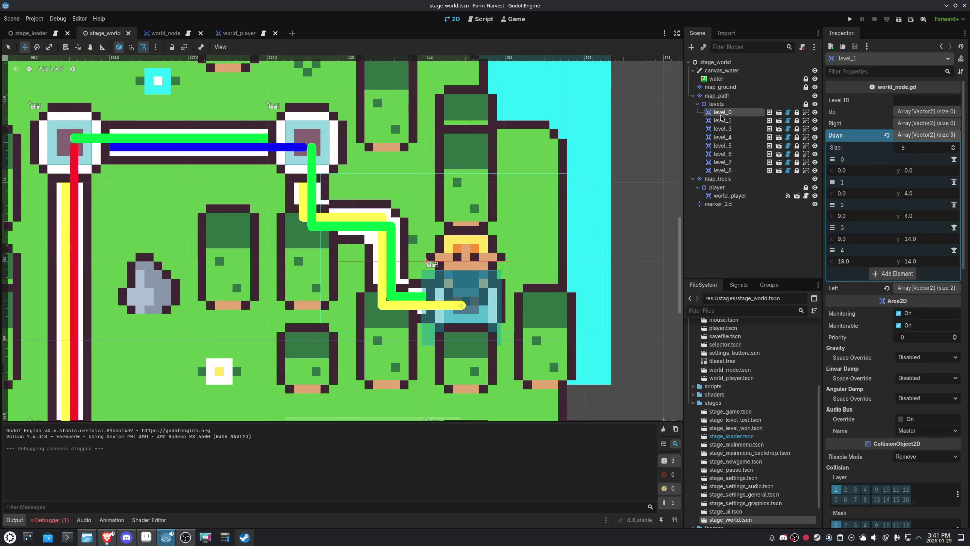
pyautogui.click(721, 122)
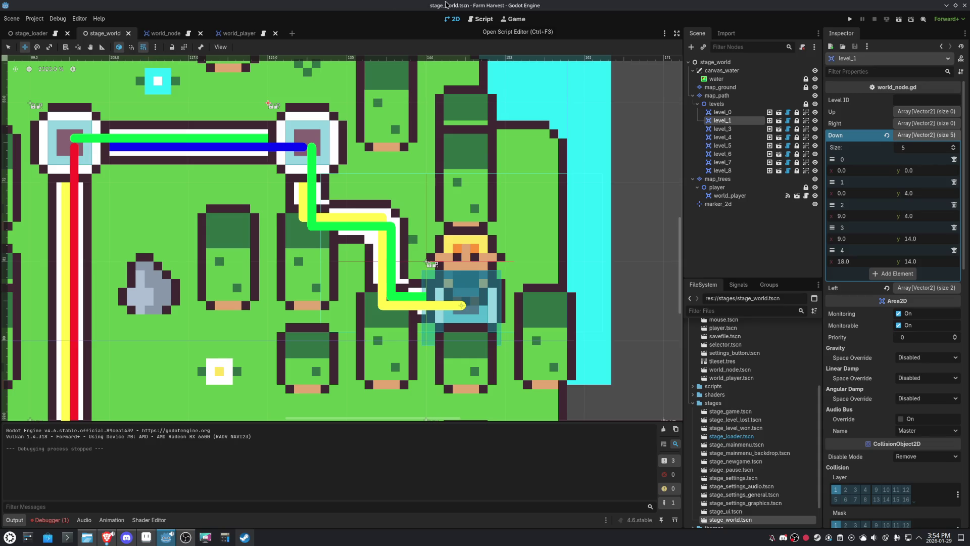
# Add four horizontal guides across the stage_world map, including one at the 90 px line
pyautogui.scroll(-5, 356, 260)
pyautogui.scroll(3, 356, 260)
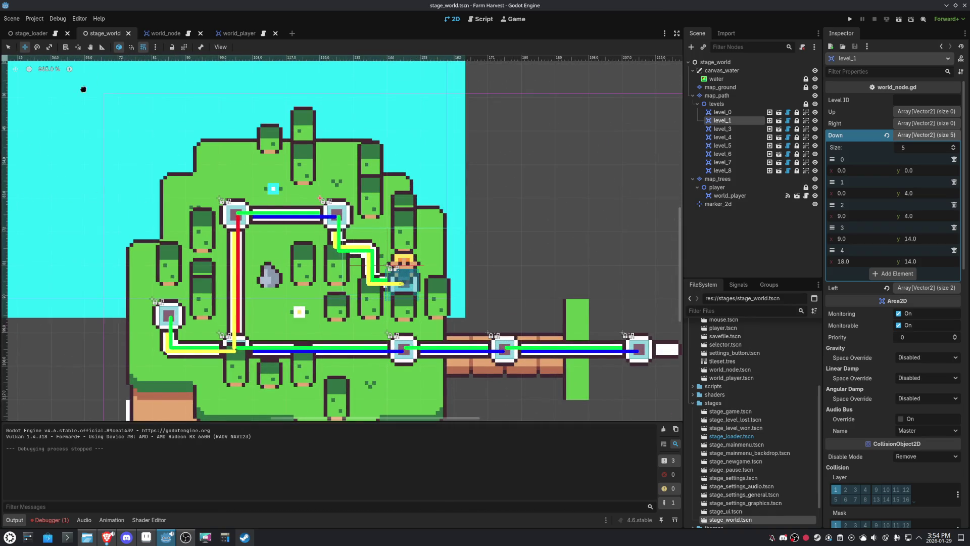
pyautogui.moveTo(111, 60); pyautogui.dragTo(104, 232)
pyautogui.moveTo(65, 59); pyautogui.dragTo(74, 282)
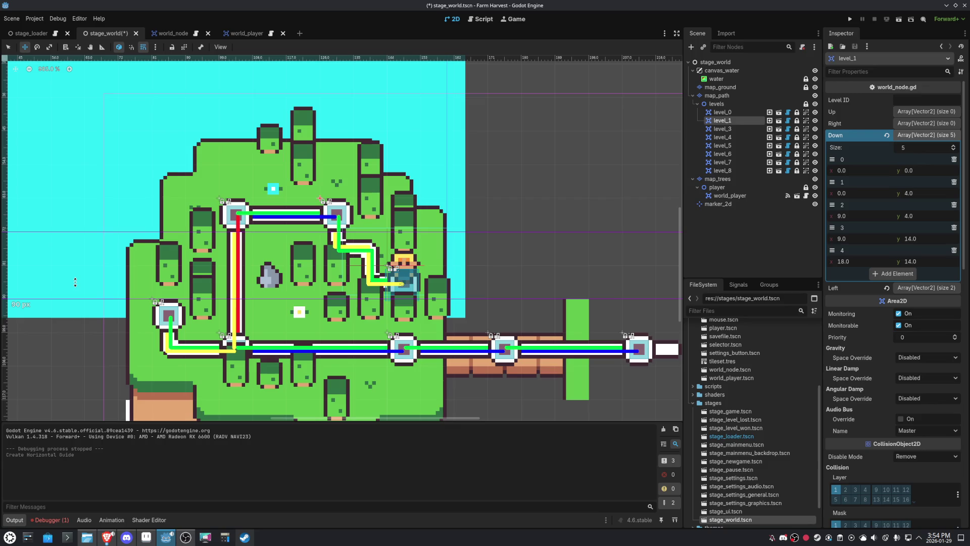
pyautogui.moveTo(72, 60)
pyautogui.mouseDown()
pyautogui.moveTo(71, 283)
pyautogui.moveTo(72, 266)
pyautogui.mouseUp()
pyautogui.moveTo(4, 241)
pyautogui.mouseDown()
pyautogui.moveTo(247, 252)
pyautogui.moveTo(321, 270)
pyautogui.mouseUp()
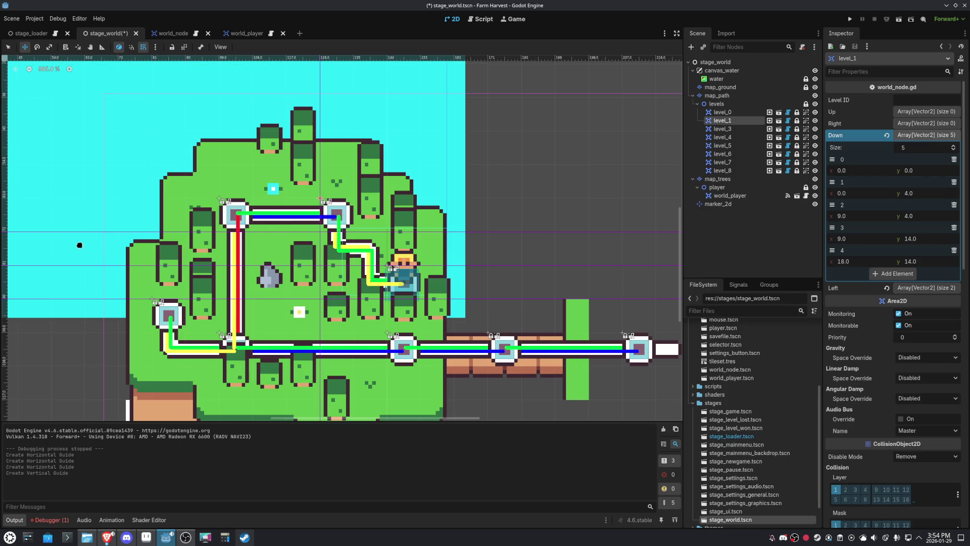
# Add three vertical guides across the map, including one at 135 px
pyautogui.moveTo(4, 251)
pyautogui.mouseDown()
pyautogui.moveTo(387, 263)
pyautogui.moveTo(359, 276)
pyautogui.mouseUp()
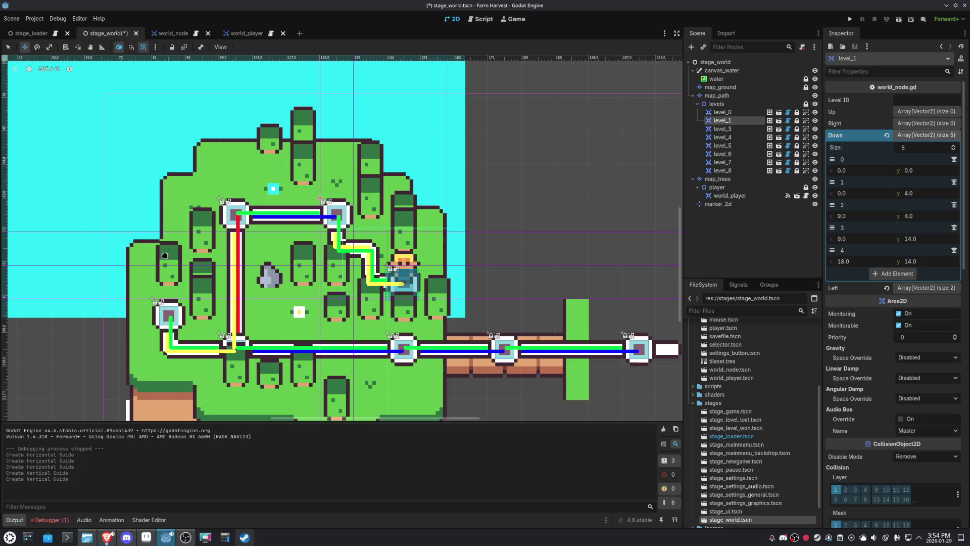
pyautogui.moveTo(343, 257); pyautogui.dragTo(387, 255)
pyautogui.moveTo(4, 217); pyautogui.dragTo(421, 237)
pyautogui.scroll(2, 437, 266)
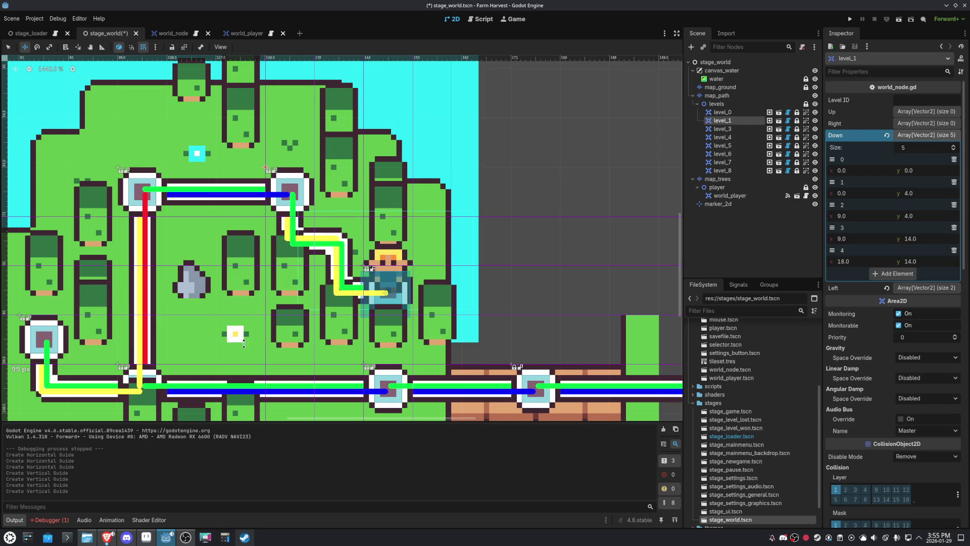
pyautogui.scroll(3, 333, 333)
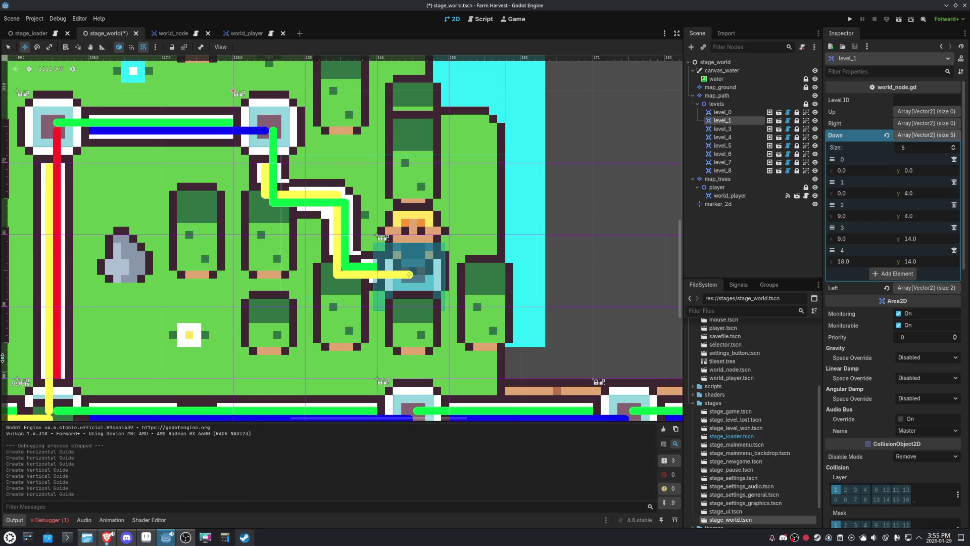
# Move a horizontal guide, save stage_world, and check level_1's five Down path points
pyautogui.moveTo(3, 357); pyautogui.dragTo(3, 378)
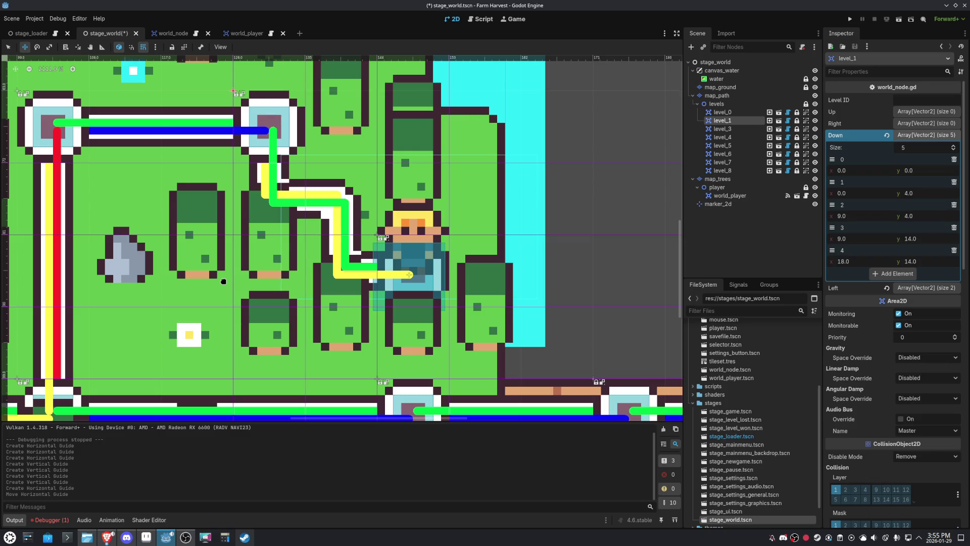
pyautogui.hotkey('ctrl', 's')
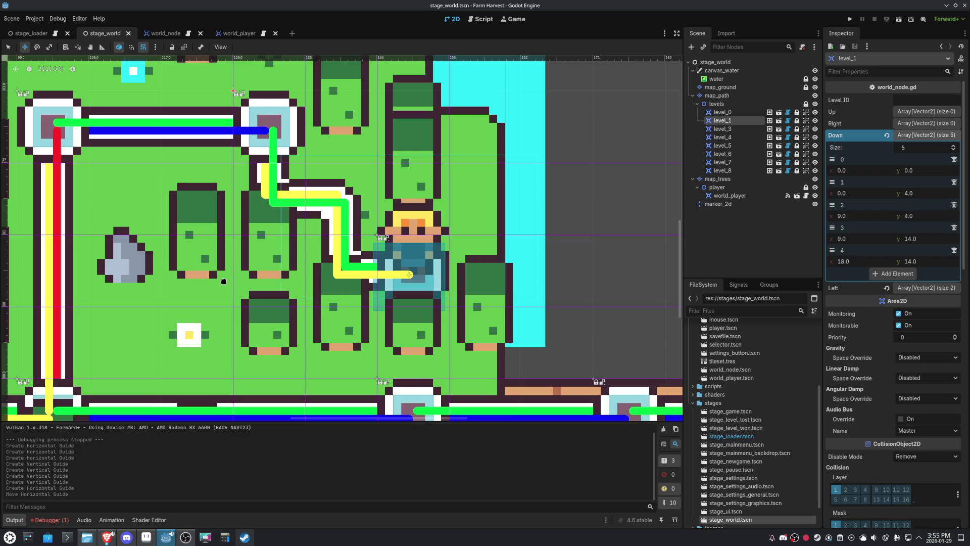
pyautogui.click(723, 112)
pyautogui.click(724, 121)
pyautogui.click(933, 137)
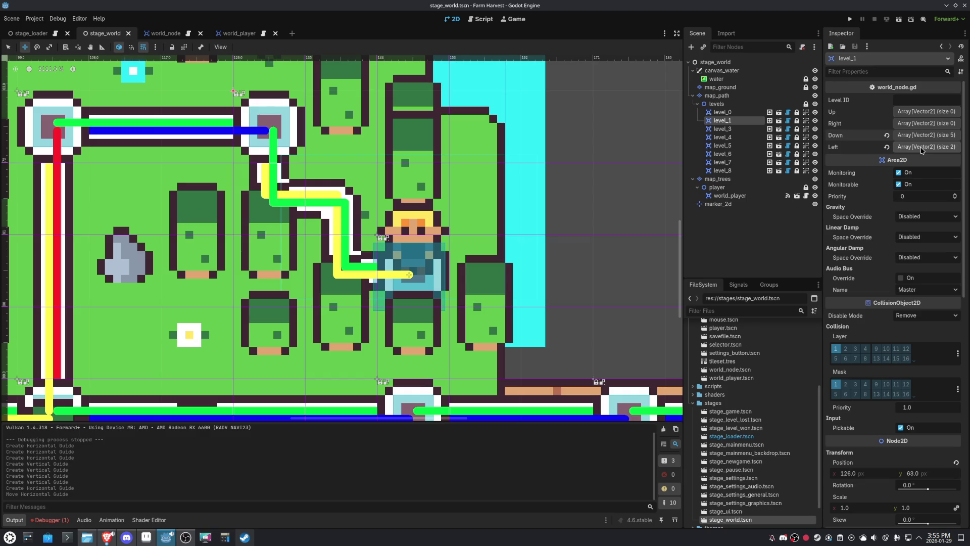
pyautogui.click(923, 140)
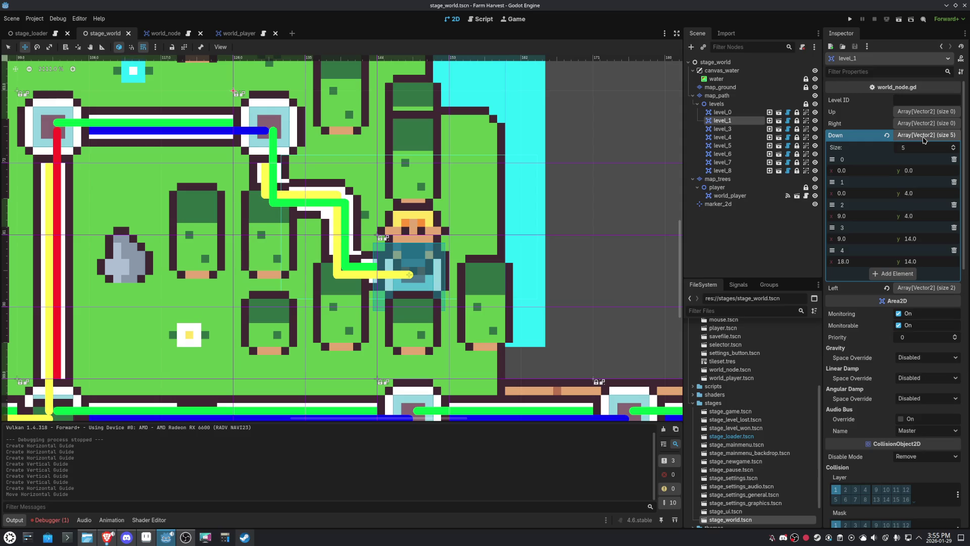
pyautogui.click(922, 138)
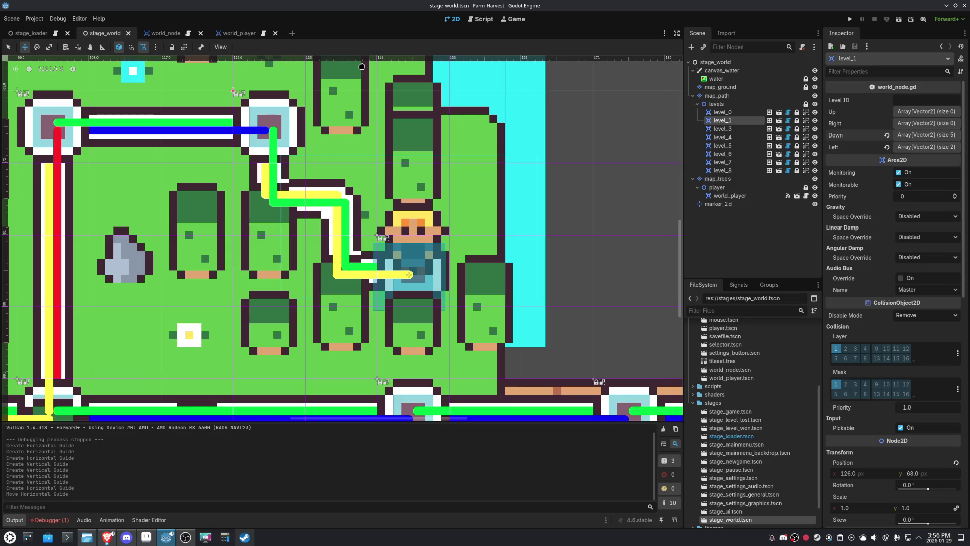
# Open the world_node scene and unlock its line_up and line_right path lines
pyautogui.click(240, 33)
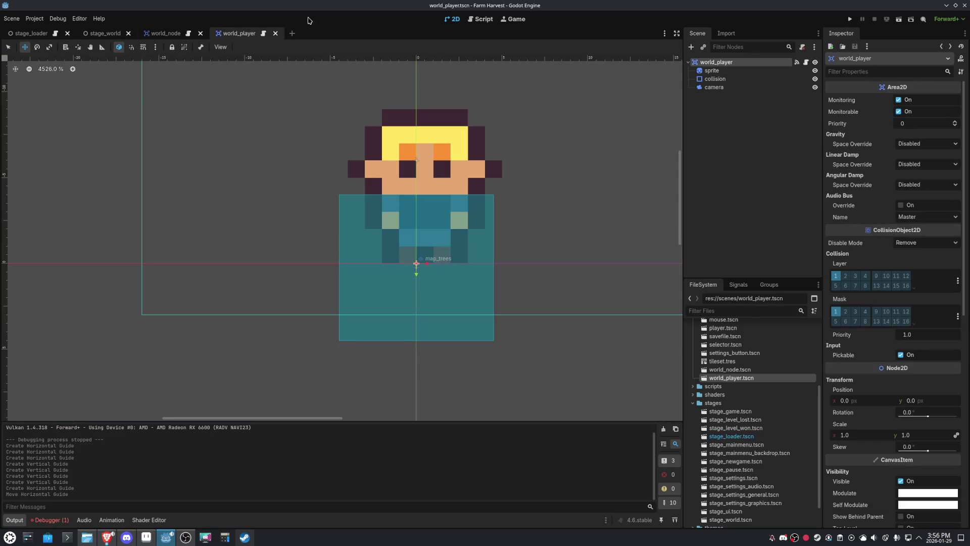
pyautogui.click(165, 33)
pyautogui.click(99, 31)
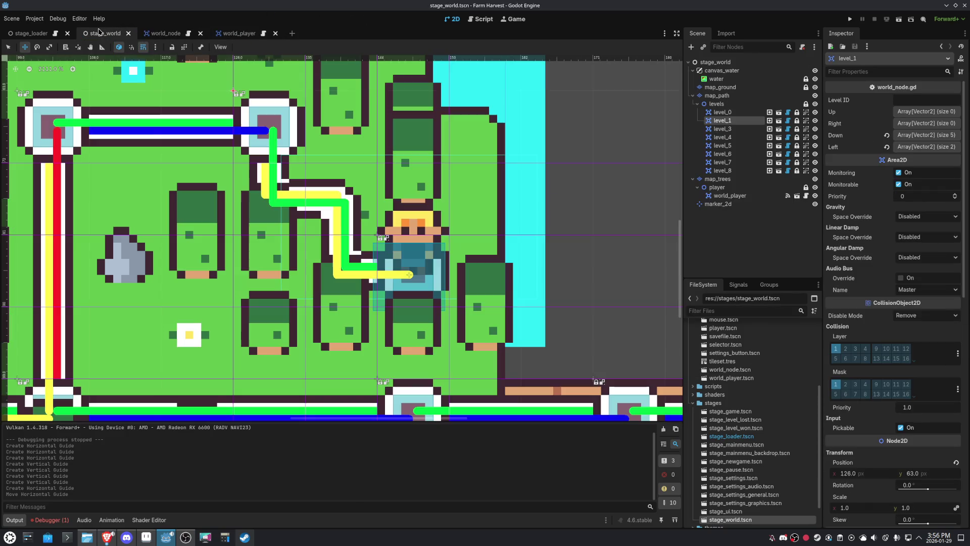
pyautogui.click(237, 33)
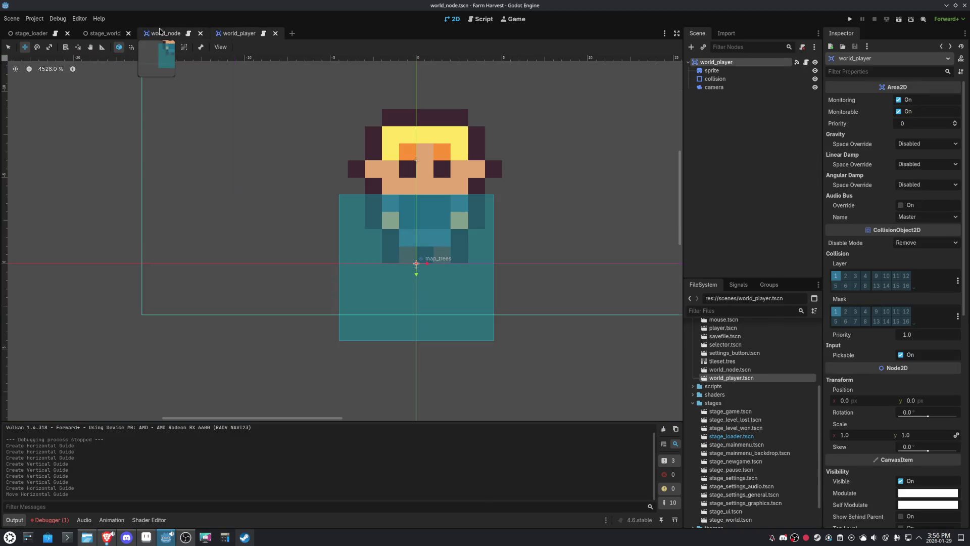
pyautogui.click(159, 33)
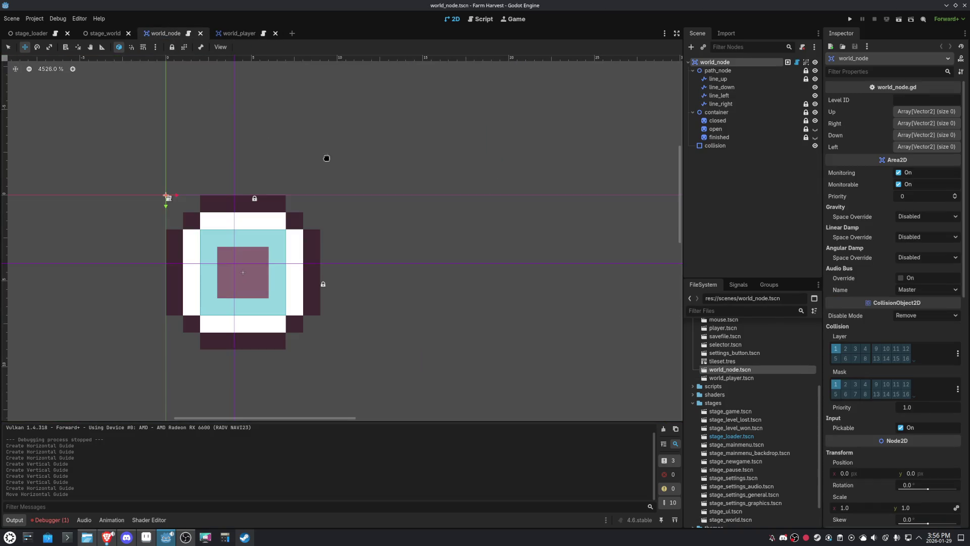
pyautogui.click(717, 79)
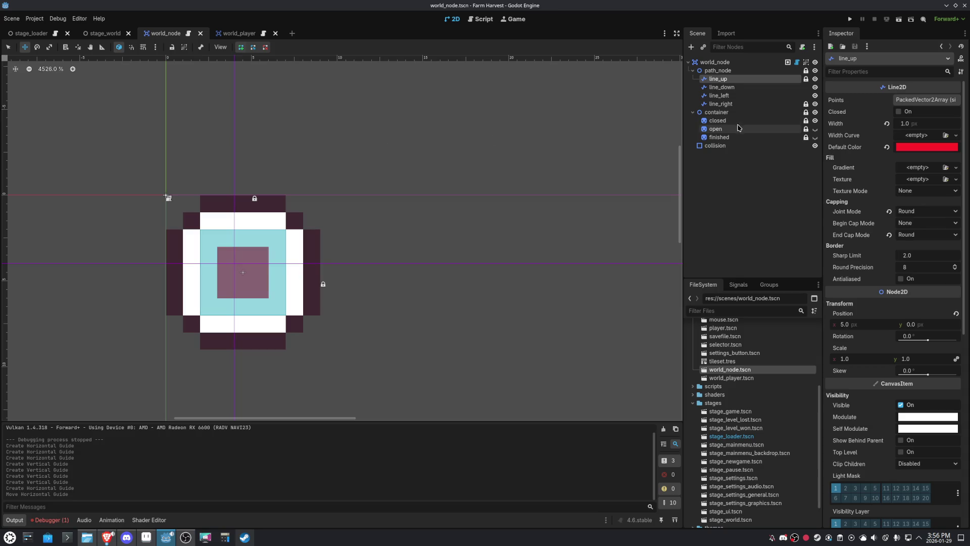
pyautogui.click(805, 79)
pyautogui.click(806, 104)
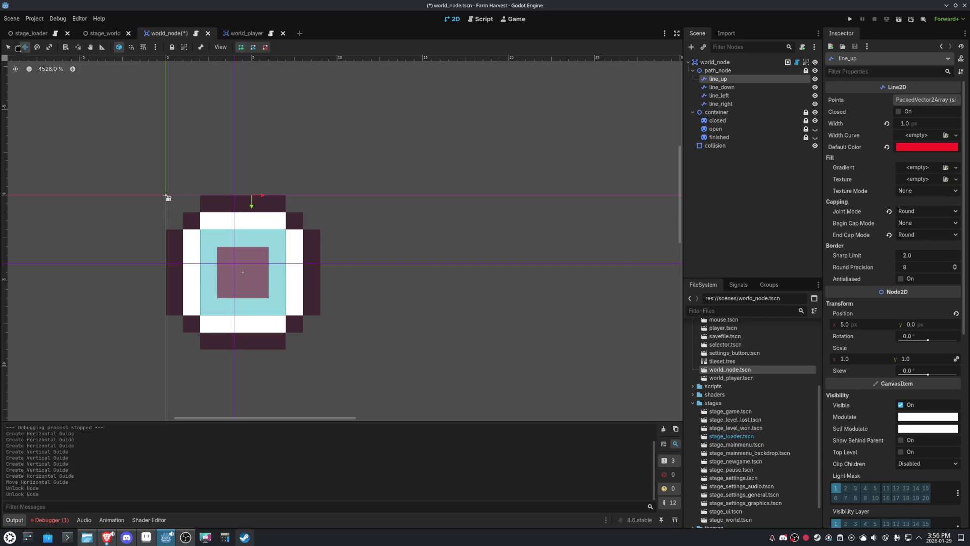
# Nudge the up, down and left path lines one pixel inward toward the node centre
pyautogui.moveTo(380, 156); pyautogui.dragTo(382, 168)
pyautogui.click(721, 86)
pyautogui.moveTo(461, 229); pyautogui.dragTo(465, 223)
pyautogui.click(751, 96)
pyautogui.moveTo(439, 188)
pyautogui.mouseDown()
pyautogui.moveTo(480, 174)
pyautogui.moveTo(446, 203)
pyautogui.moveTo(457, 201)
pyautogui.mouseUp()
# Move the down line up to y 7 and the up line to (4, 2), then save world_node
pyautogui.click(724, 104)
pyautogui.click(718, 96)
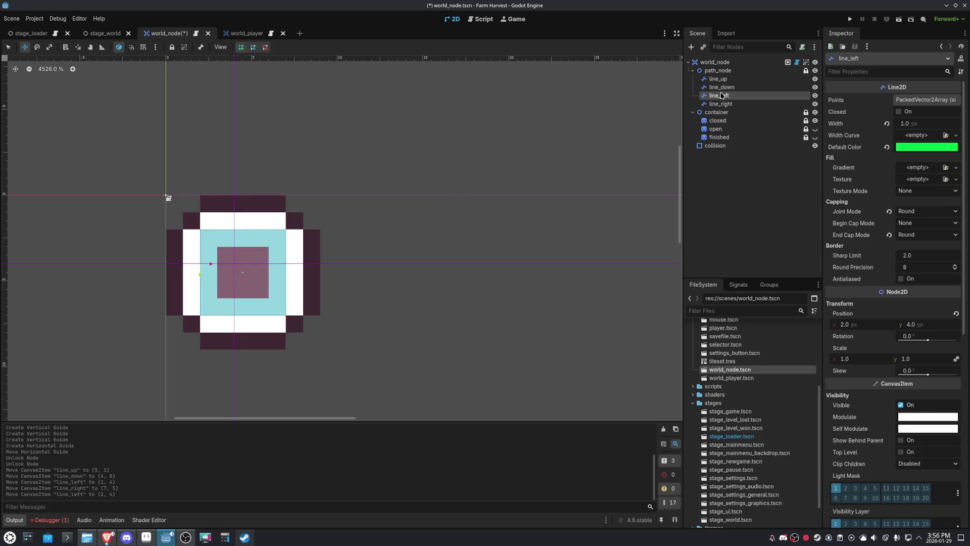
pyautogui.click(722, 87)
pyautogui.moveTo(481, 250); pyautogui.dragTo(480, 234)
pyautogui.click(731, 83)
pyautogui.moveTo(525, 183); pyautogui.dragTo(509, 202)
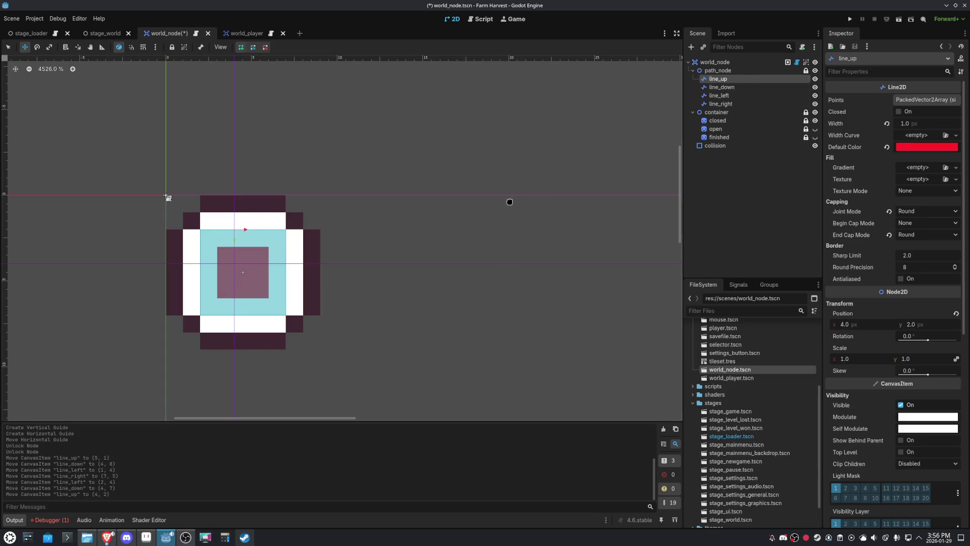
pyautogui.hotkey('ctrl', 's')
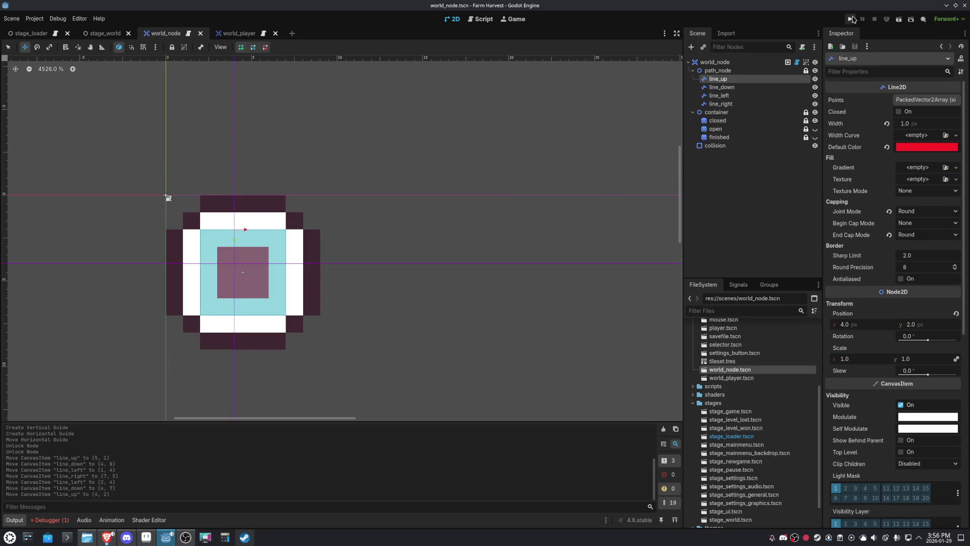
pyautogui.click(851, 19)
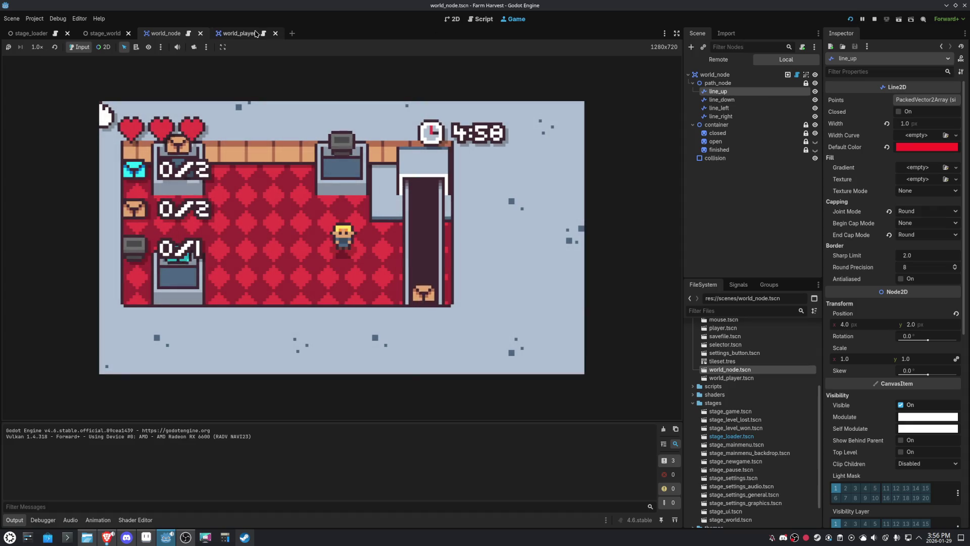
# Run the stage_world scene on its own to test walking the paths, then open world_node.gd
pyautogui.click(103, 34)
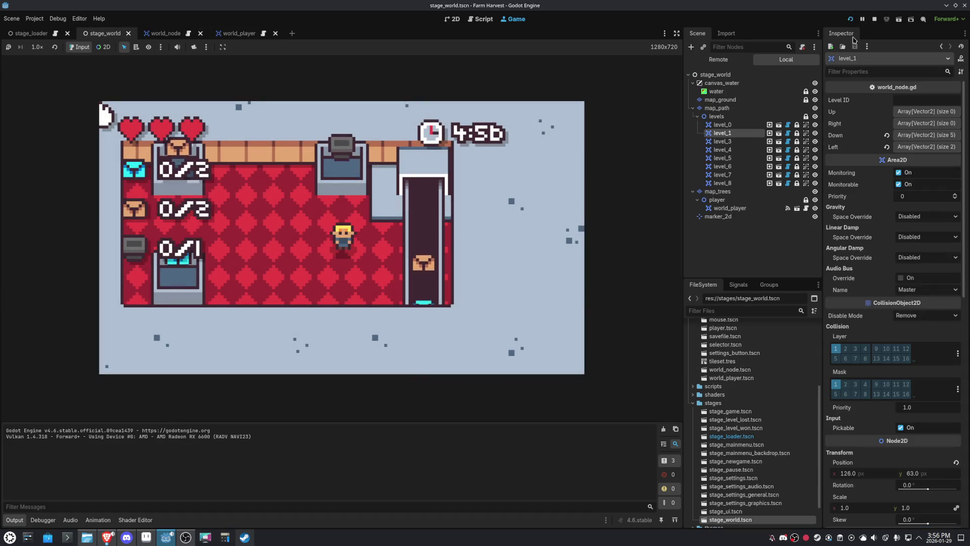
pyautogui.click(899, 19)
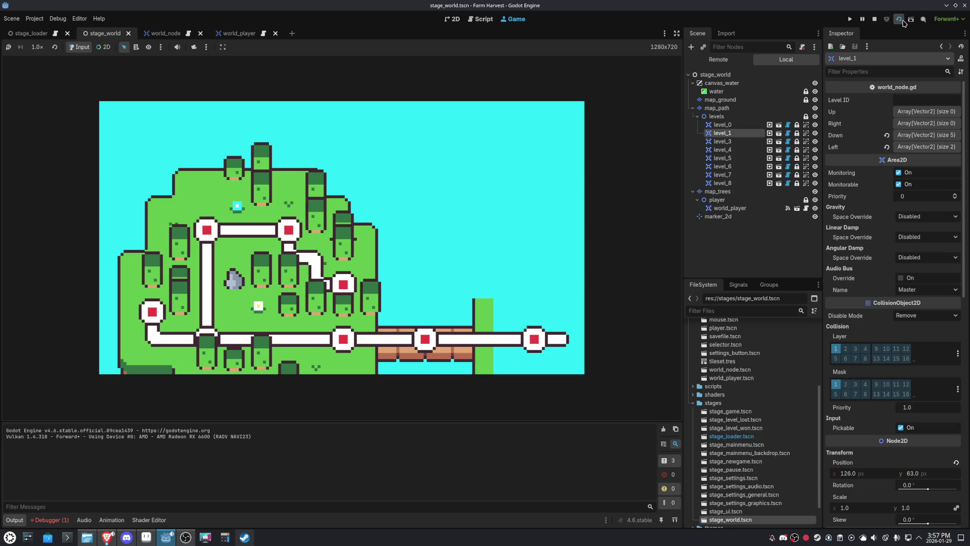
pyautogui.click(899, 21)
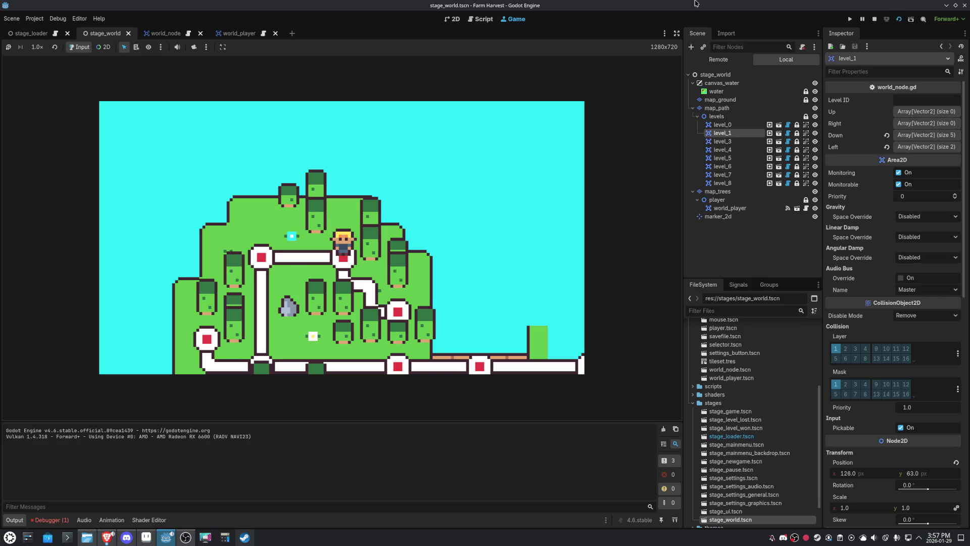
pyautogui.click(482, 20)
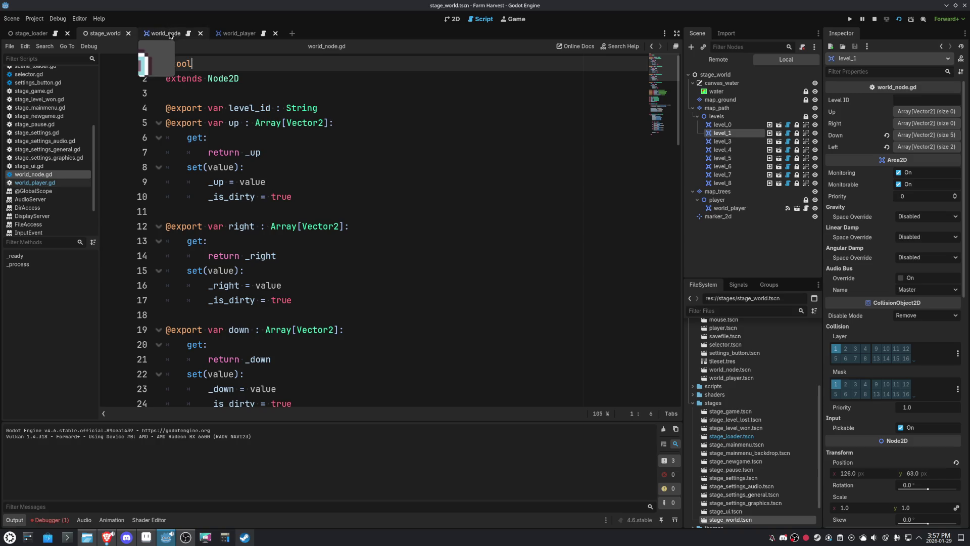
# Look over the stage_world map and world_node script, then bring up the world_player scene
pyautogui.click(222, 33)
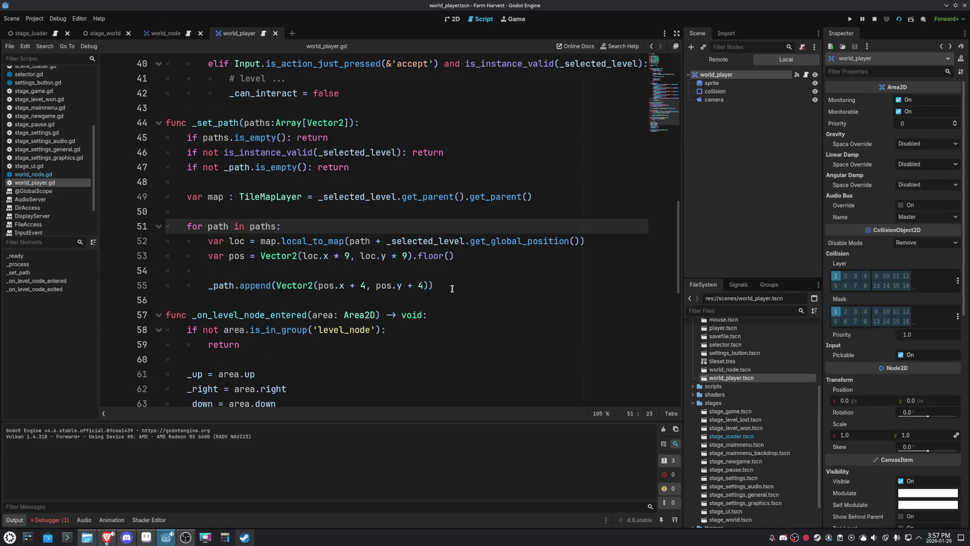
pyautogui.click(97, 34)
pyautogui.click(452, 19)
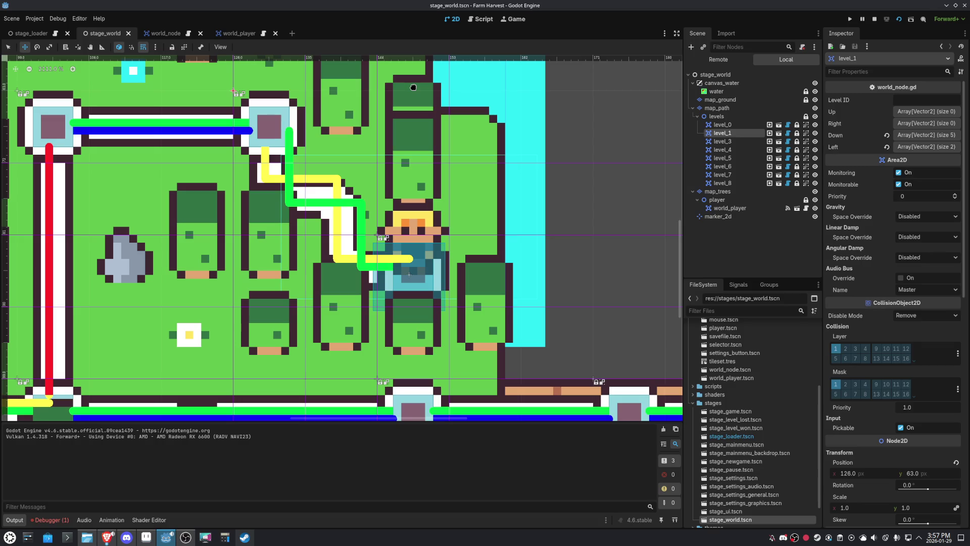
pyautogui.moveTo(413, 87); pyautogui.dragTo(483, 169)
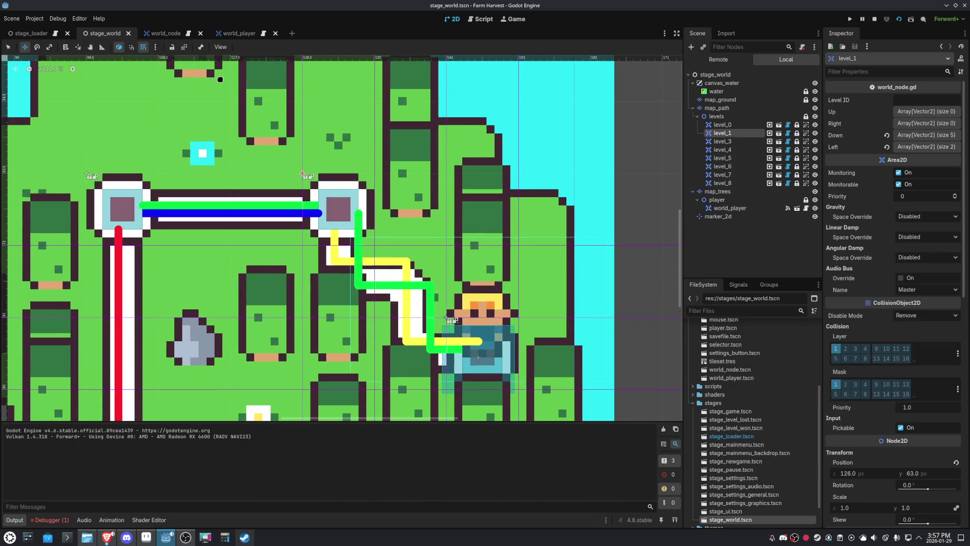
pyautogui.click(160, 32)
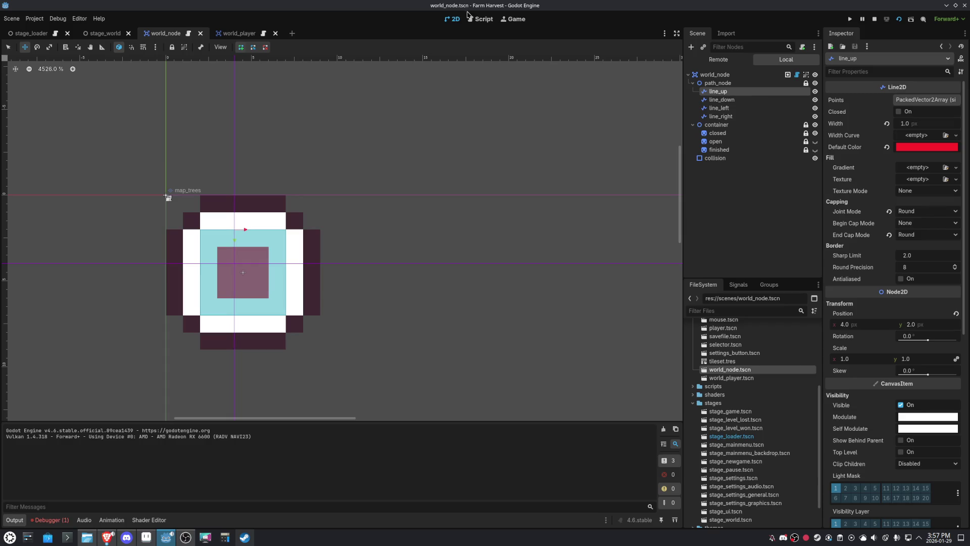
pyautogui.click(478, 19)
pyautogui.click(238, 33)
pyautogui.scroll(10, 451, 73)
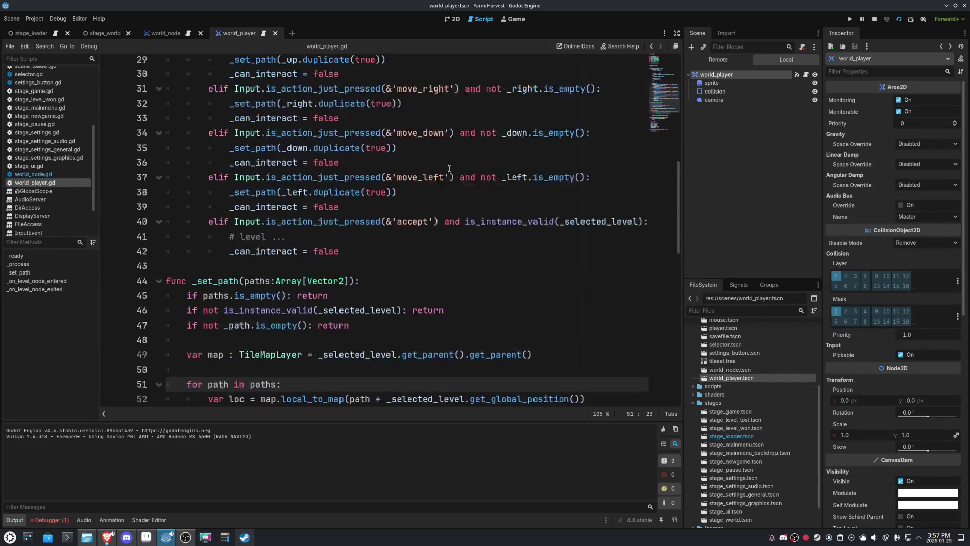
# Zoom in on the world_player character in 2D and select its sprite and collision nodes
pyautogui.click(459, 21)
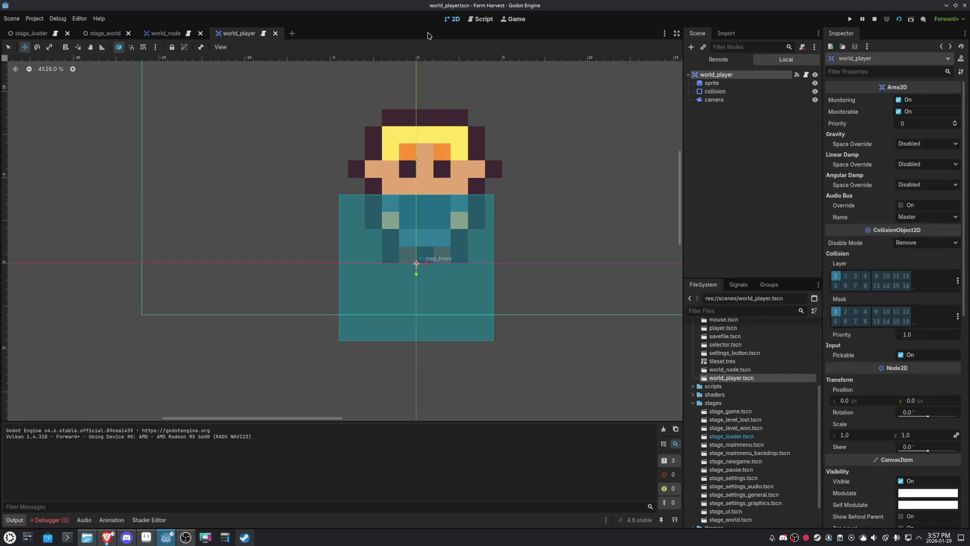
pyautogui.scroll(-3, 489, 198)
pyautogui.scroll(-1, 489, 198)
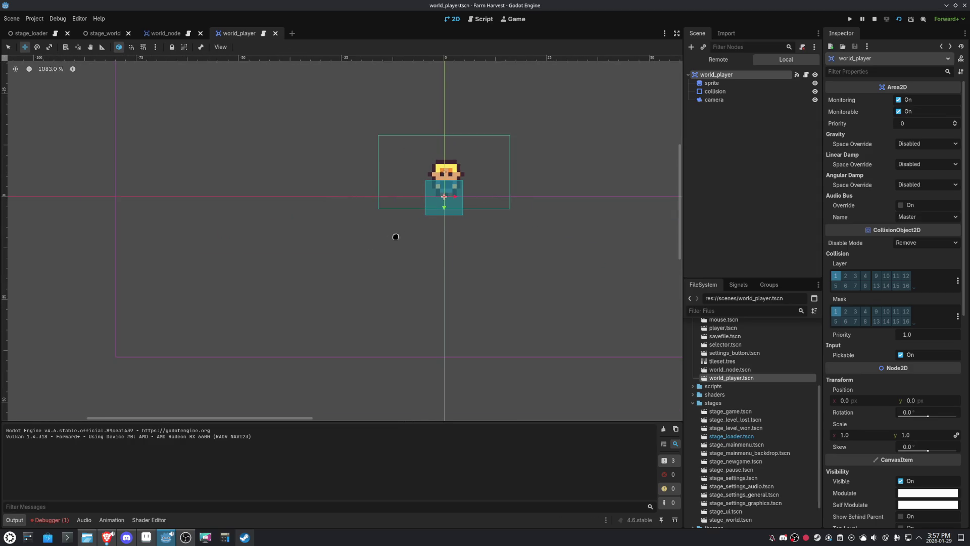
pyautogui.moveTo(399, 235); pyautogui.dragTo(251, 308)
pyautogui.scroll(3, 319, 287)
pyautogui.scroll(2, 346, 268)
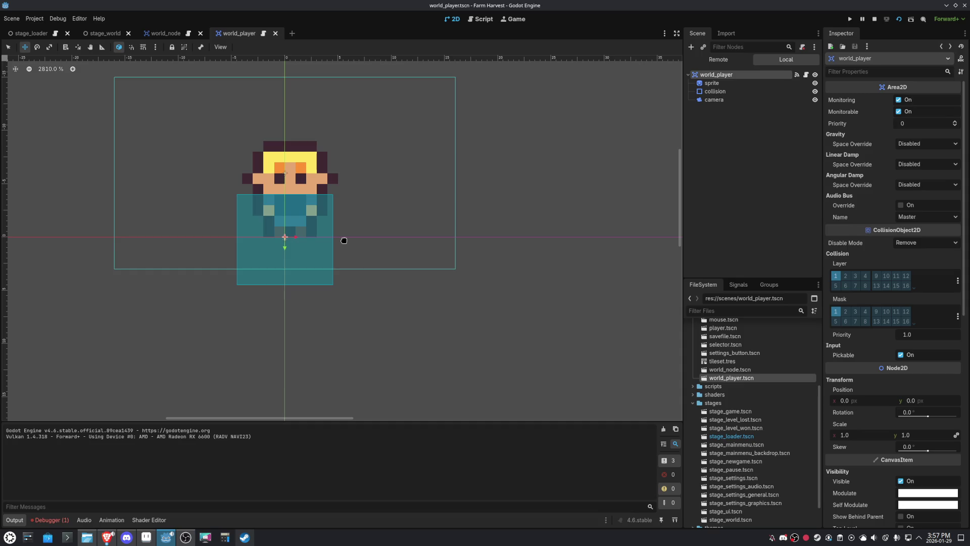
pyautogui.click(704, 84)
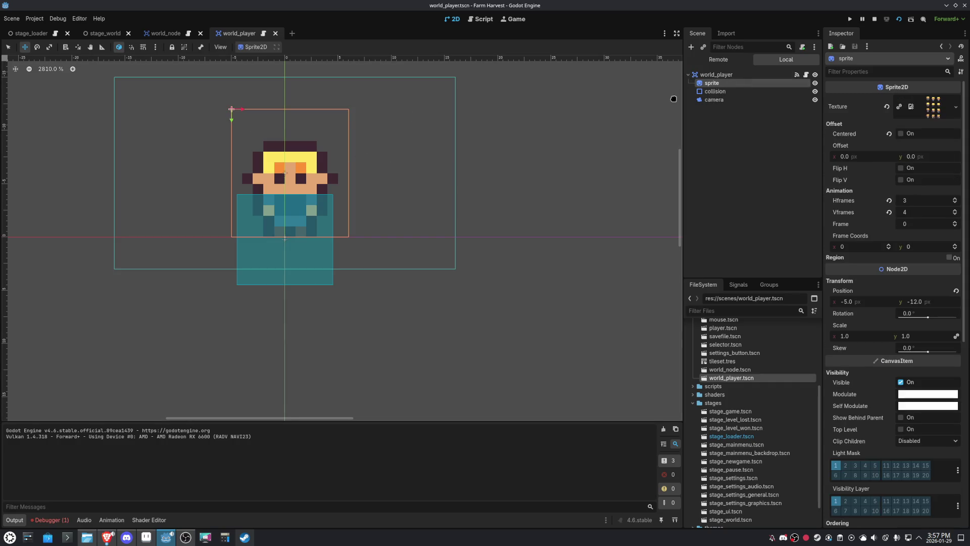
pyautogui.click(715, 91)
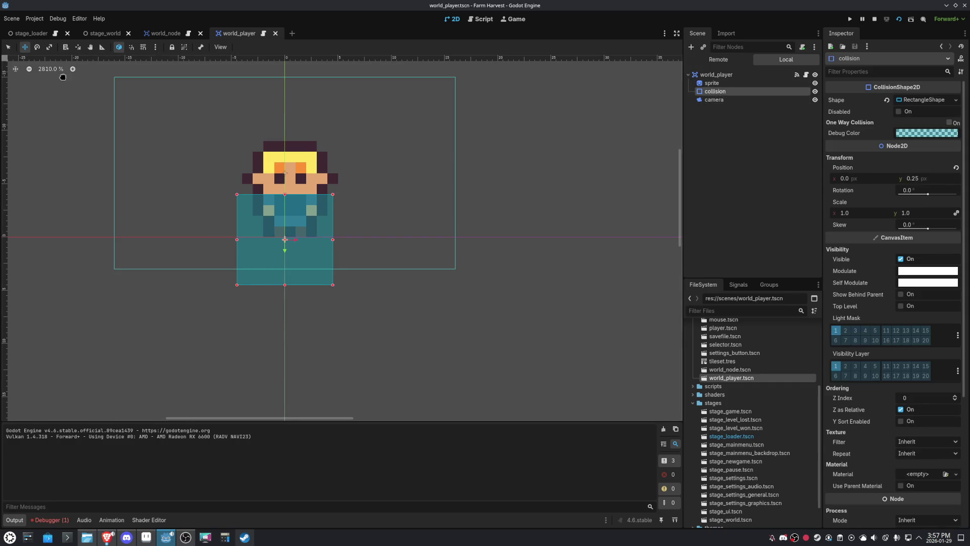
# Move the collision box down and set its shape height to 9 px in the Inspector
pyautogui.moveTo(200, 172)
pyautogui.mouseDown()
pyautogui.moveTo(247, 225)
pyautogui.moveTo(264, 226)
pyautogui.mouseUp()
pyautogui.scroll(9, 369, 306)
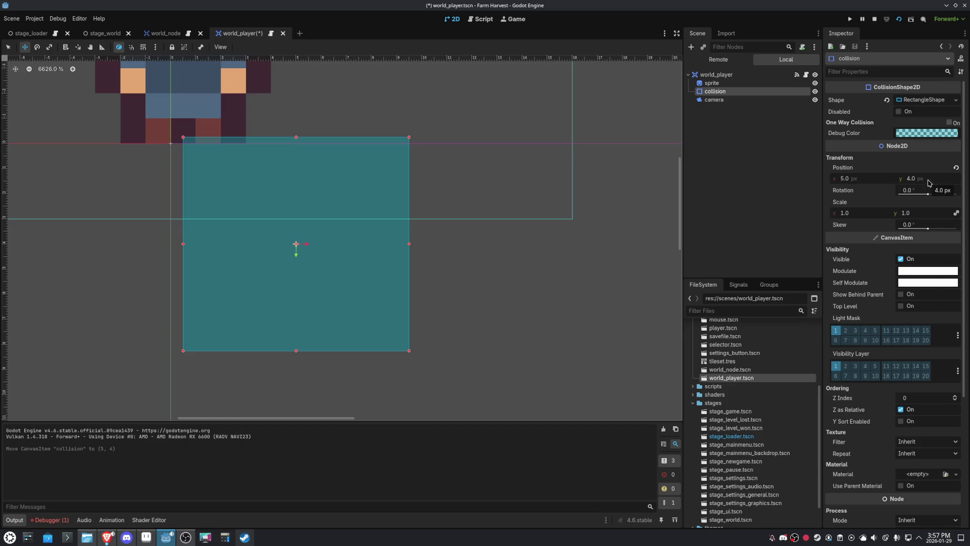
pyautogui.click(928, 100)
pyautogui.click(925, 124)
pyautogui.write('9')
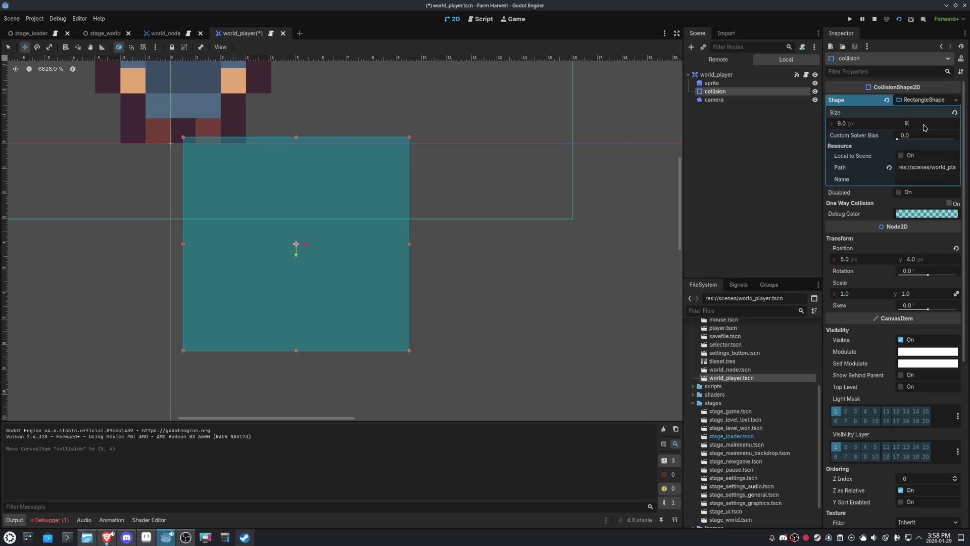
pyautogui.press('Return')
pyautogui.moveTo(308, 202)
pyautogui.mouseDown()
pyautogui.moveTo(293, 245)
pyautogui.moveTo(306, 262)
pyautogui.moveTo(286, 205)
pyautogui.moveTo(296, 217)
pyautogui.mouseUp()
pyautogui.scroll(-4, 296, 217)
pyautogui.click(925, 99)
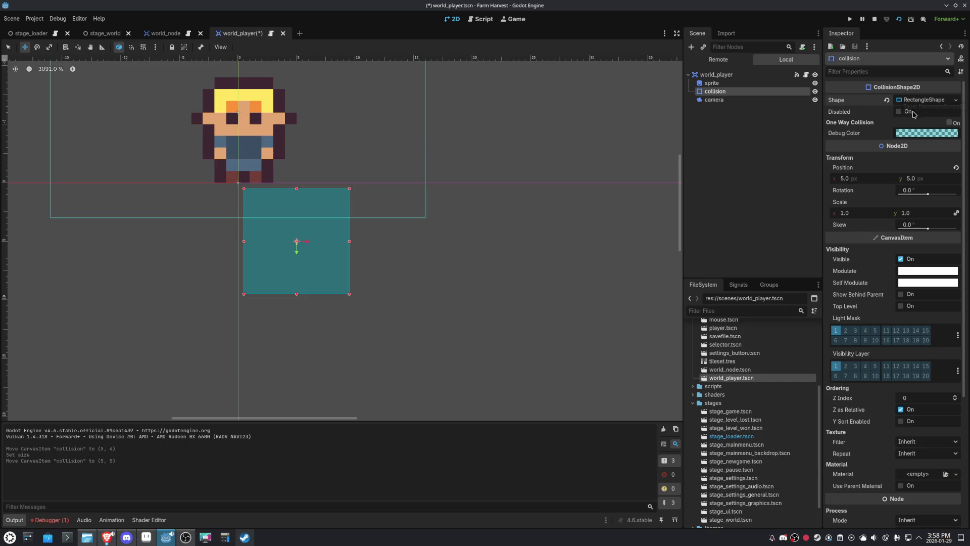
pyautogui.click(886, 100)
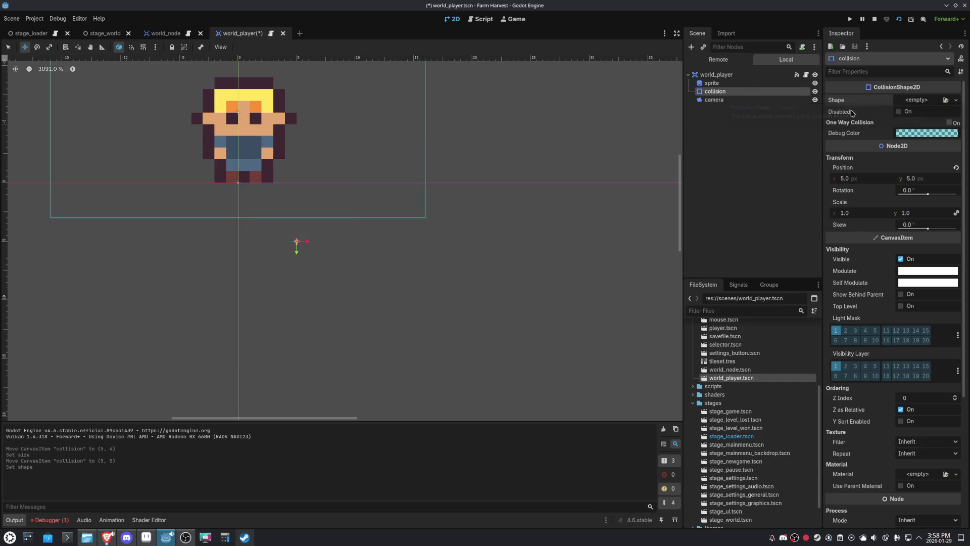
pyautogui.hotkey('ctrl', 'z')
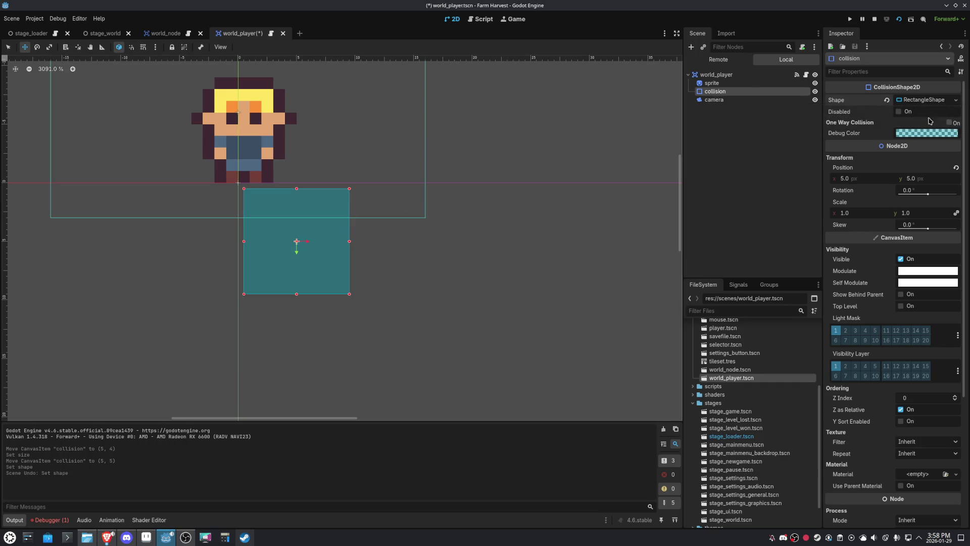
# Assign a new RectangleShape2D and drag its edges to make it 9 × 9 at (4.5, 4.5)
pyautogui.click(956, 101)
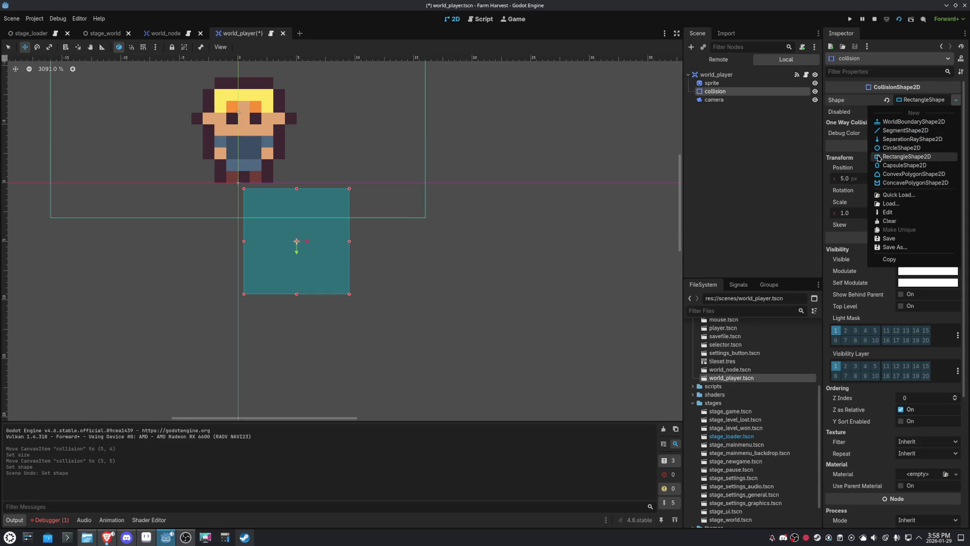
pyautogui.click(906, 156)
pyautogui.moveTo(298, 233)
pyautogui.mouseDown()
pyautogui.moveTo(346, 303)
pyautogui.moveTo(357, 279)
pyautogui.mouseUp()
pyautogui.scroll(-2, 359, 278)
pyautogui.moveTo(429, 350)
pyautogui.mouseDown()
pyautogui.moveTo(411, 336)
pyautogui.moveTo(417, 348)
pyautogui.moveTo(429, 352)
pyautogui.moveTo(390, 307)
pyautogui.mouseUp()
pyautogui.click(919, 98)
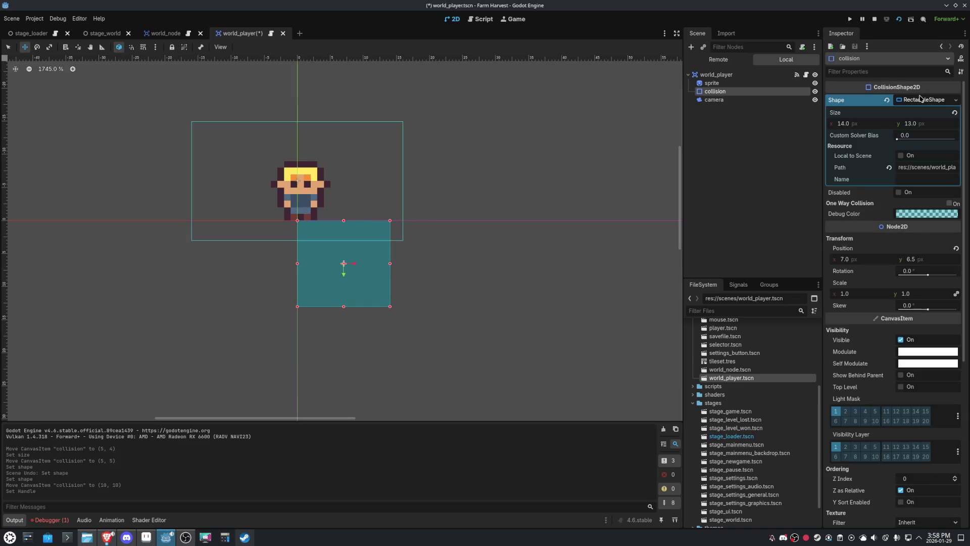
pyautogui.moveTo(385, 261)
pyautogui.mouseDown()
pyautogui.moveTo(368, 262)
pyautogui.moveTo(387, 259)
pyautogui.mouseUp()
pyautogui.hotkey('ctrl', 'z')
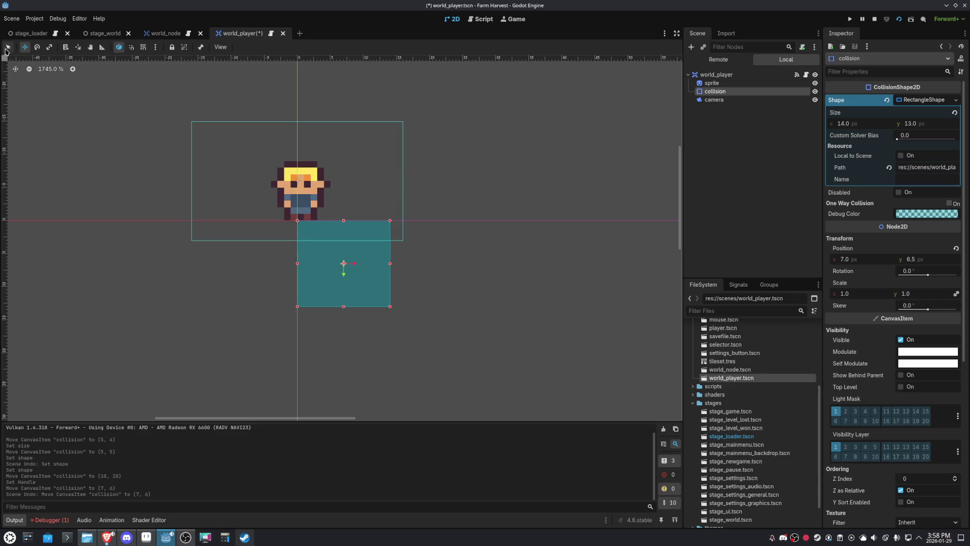
pyautogui.click(394, 265)
pyautogui.click(391, 265)
pyautogui.moveTo(377, 263); pyautogui.dragTo(357, 264)
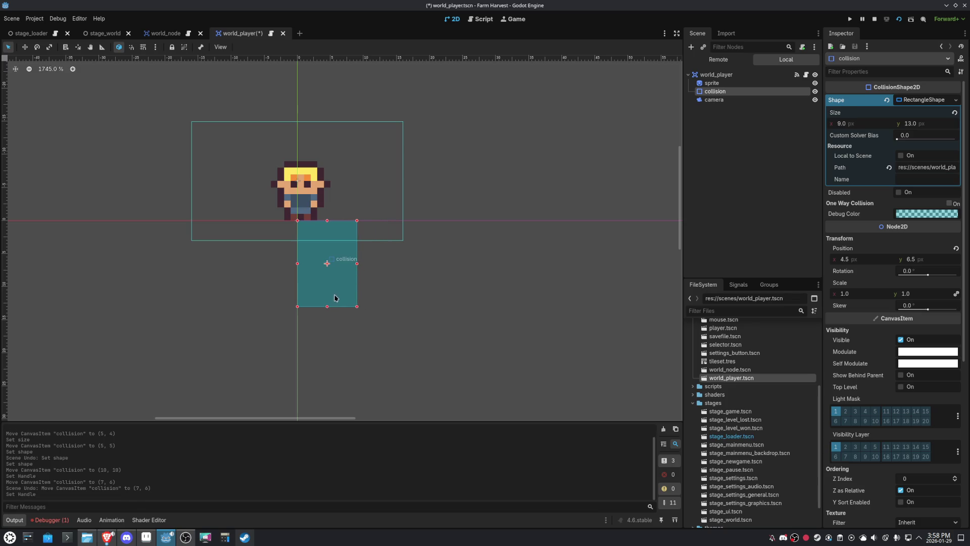
pyautogui.moveTo(327, 310); pyautogui.dragTo(330, 280)
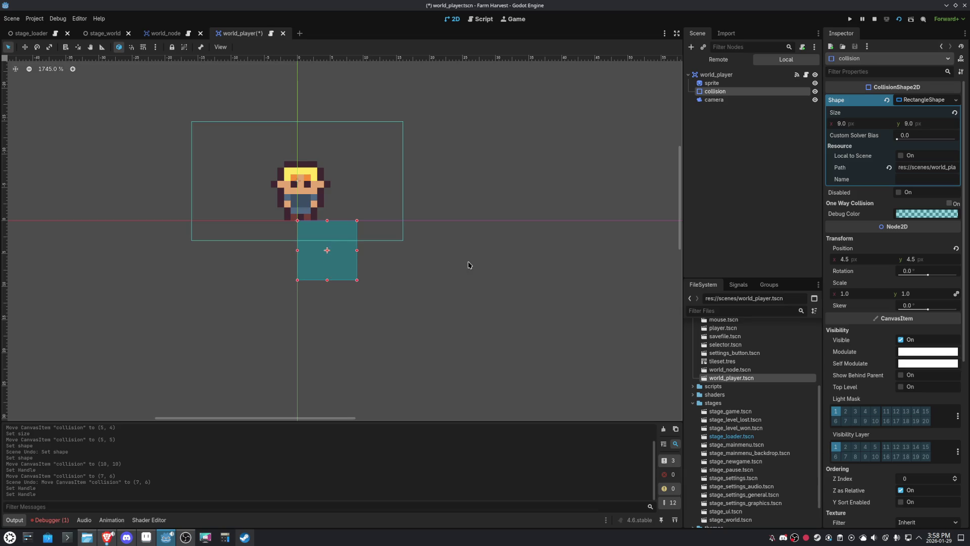
# Move the player sprite down onto the collision box at (-1, -3)
pyautogui.click(712, 83)
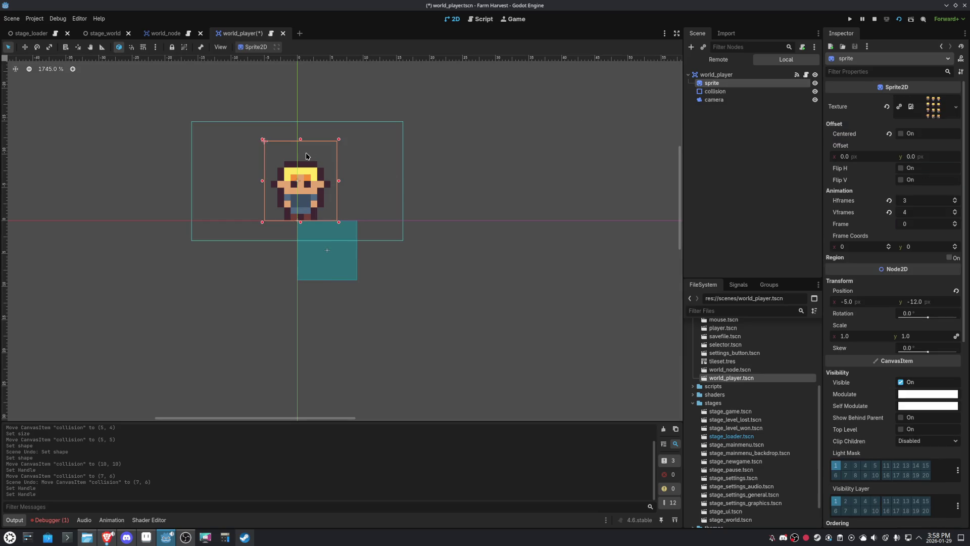
pyautogui.moveTo(304, 186)
pyautogui.mouseDown()
pyautogui.moveTo(328, 234)
pyautogui.moveTo(310, 205)
pyautogui.mouseUp()
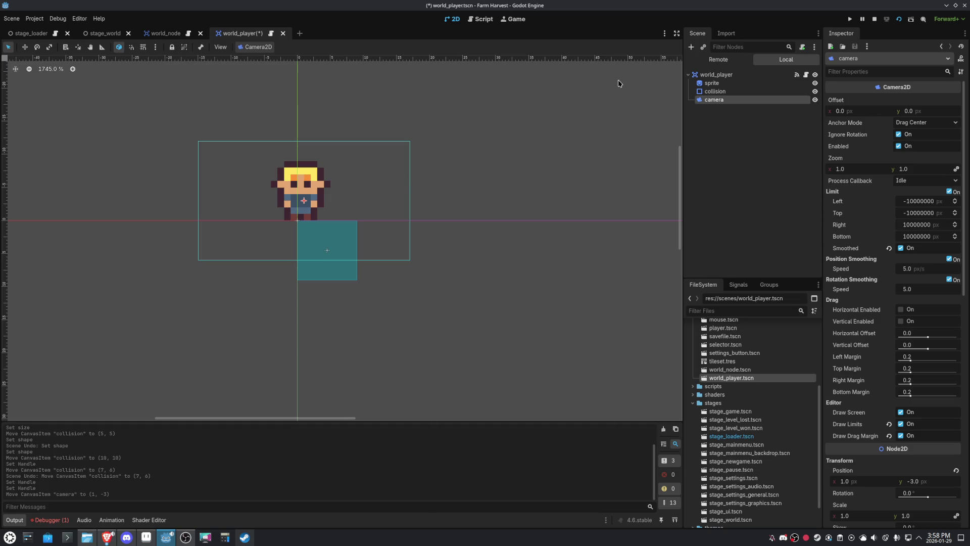
pyautogui.hotkey('ctrl', 'z')
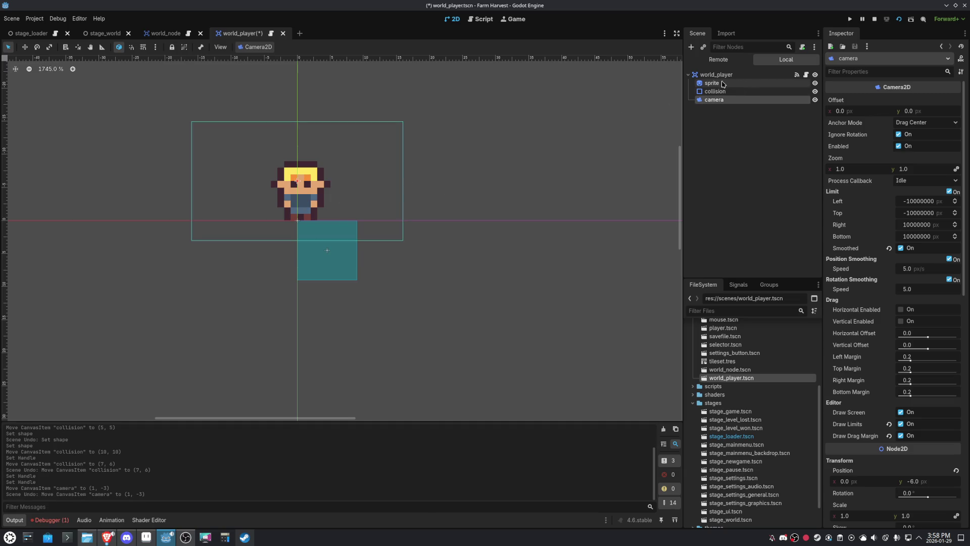
pyautogui.moveTo(314, 141)
pyautogui.mouseDown()
pyautogui.moveTo(341, 206)
pyautogui.moveTo(341, 194)
pyautogui.mouseUp()
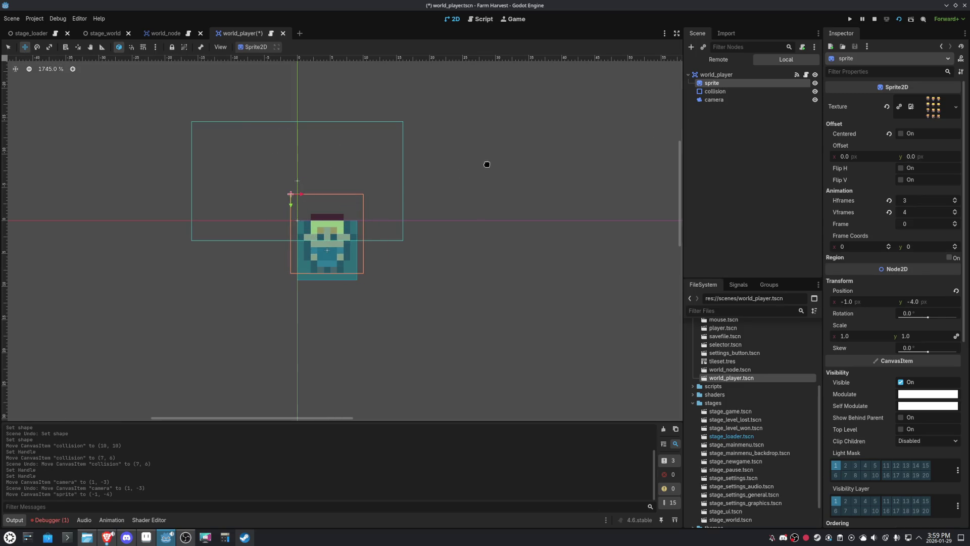
pyautogui.press('Down')
pyautogui.click(713, 106)
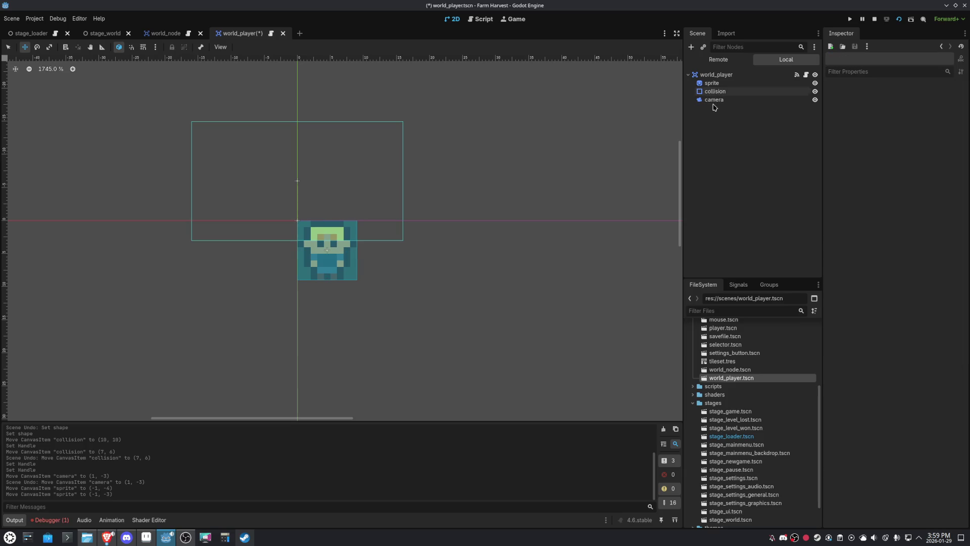
# Recentre the camera on the character at (4, 3) and save world_player
pyautogui.click(713, 99)
pyautogui.moveTo(372, 108); pyautogui.dragTo(383, 167)
pyautogui.hotkey('ctrl', 's')
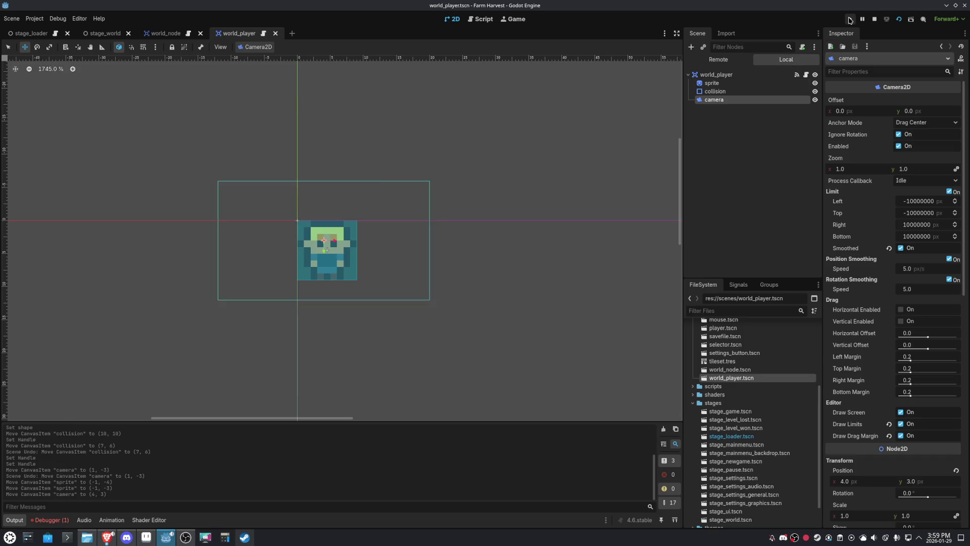
pyautogui.click(849, 20)
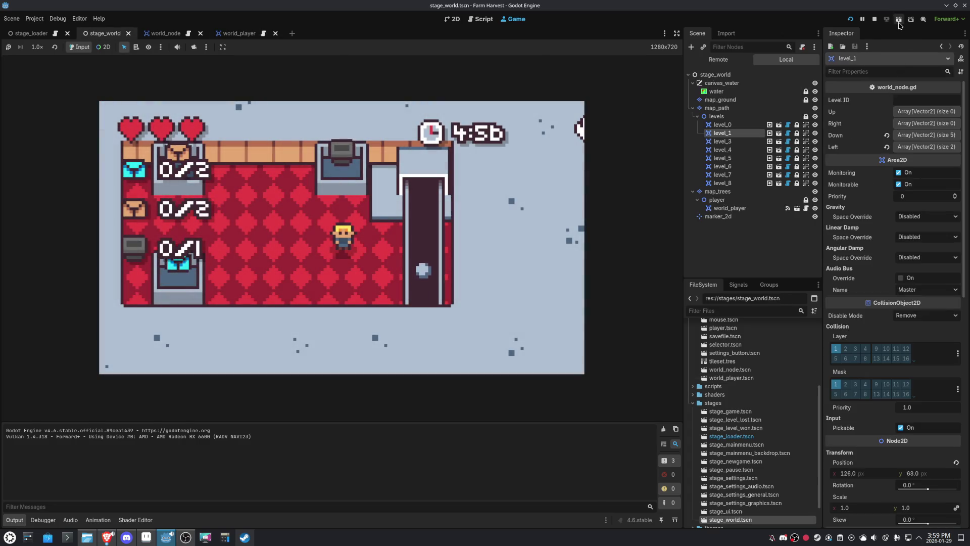
# Drag the world_player in stage_world onto its level node at (144, 81)
pyautogui.click(898, 22)
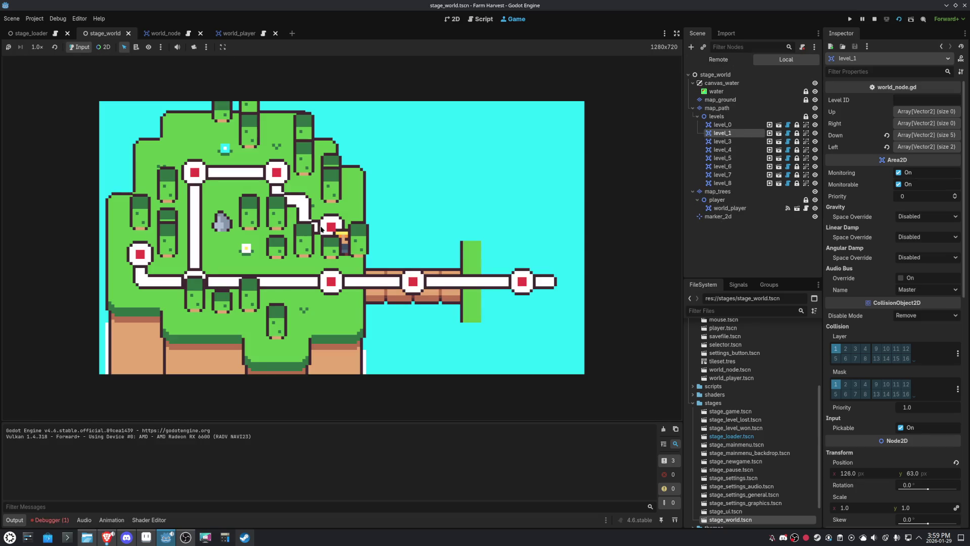
pyautogui.click(869, 19)
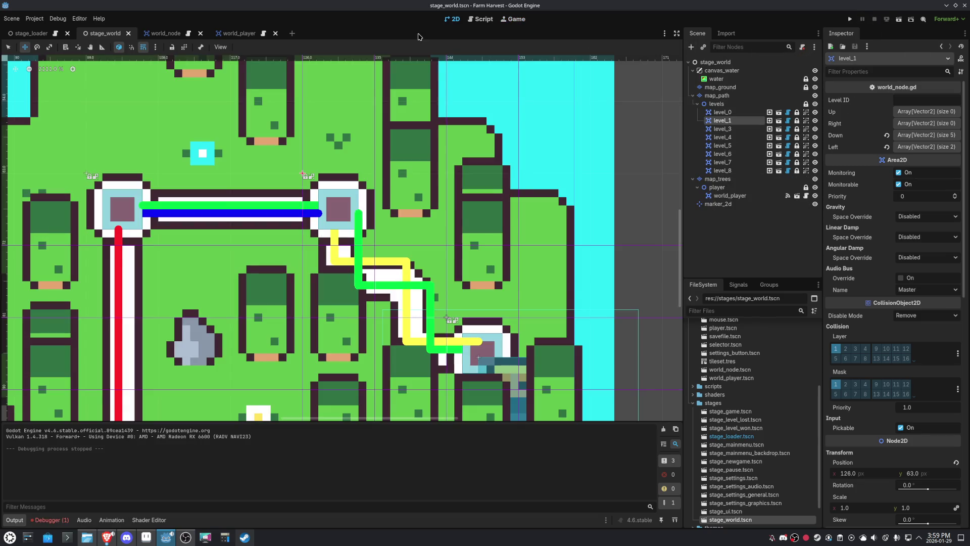
pyautogui.scroll(-3, 500, 283)
pyautogui.click(759, 195)
pyautogui.scroll(2, 417, 241)
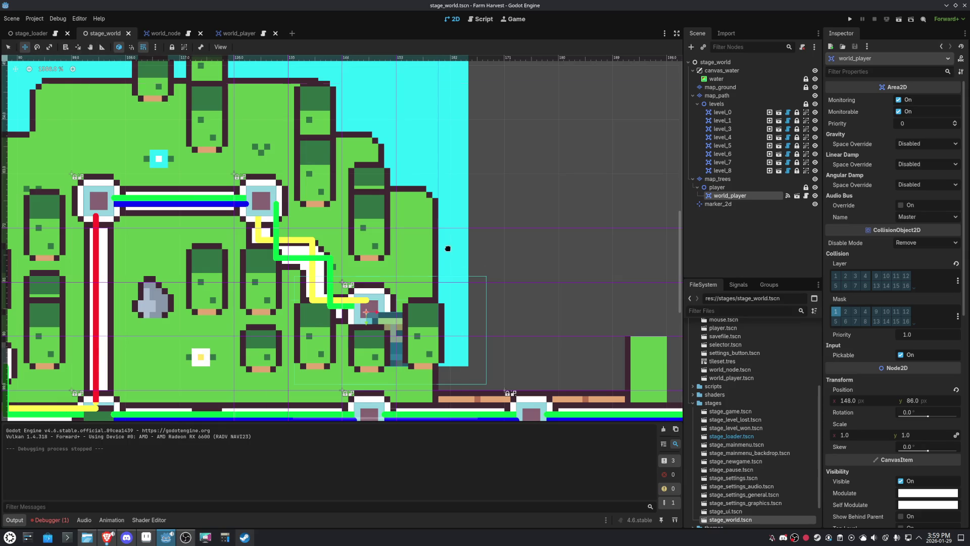
pyautogui.moveTo(449, 249); pyautogui.dragTo(426, 217)
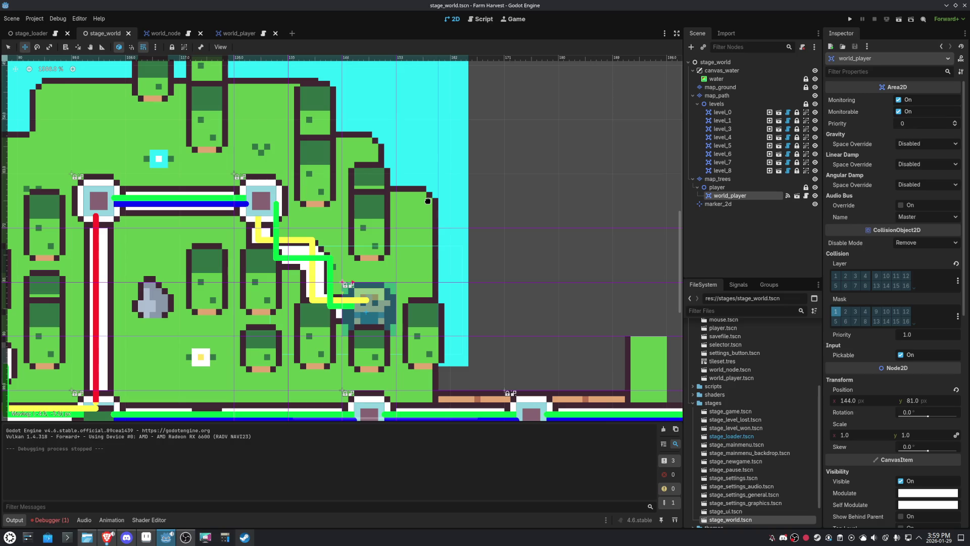
pyautogui.moveTo(428, 201); pyautogui.dragTo(428, 201)
# Run stage_world and walk the player left to the next level node to test it
pyautogui.click(899, 20)
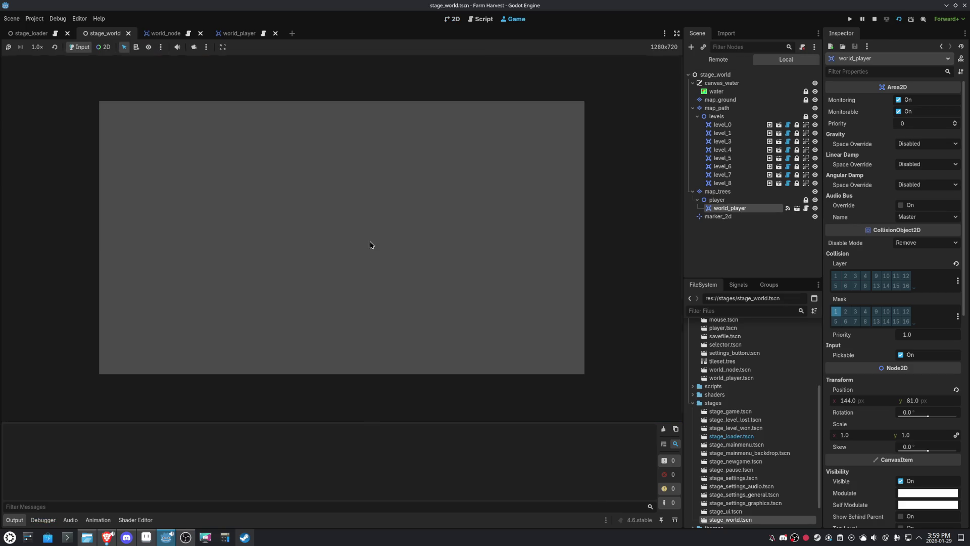
pyautogui.press('Left')
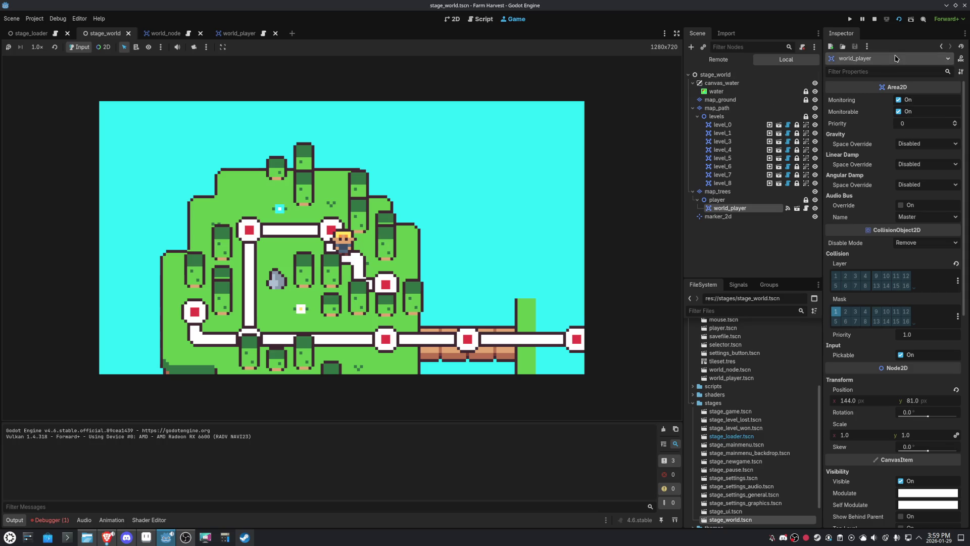
pyautogui.click(875, 19)
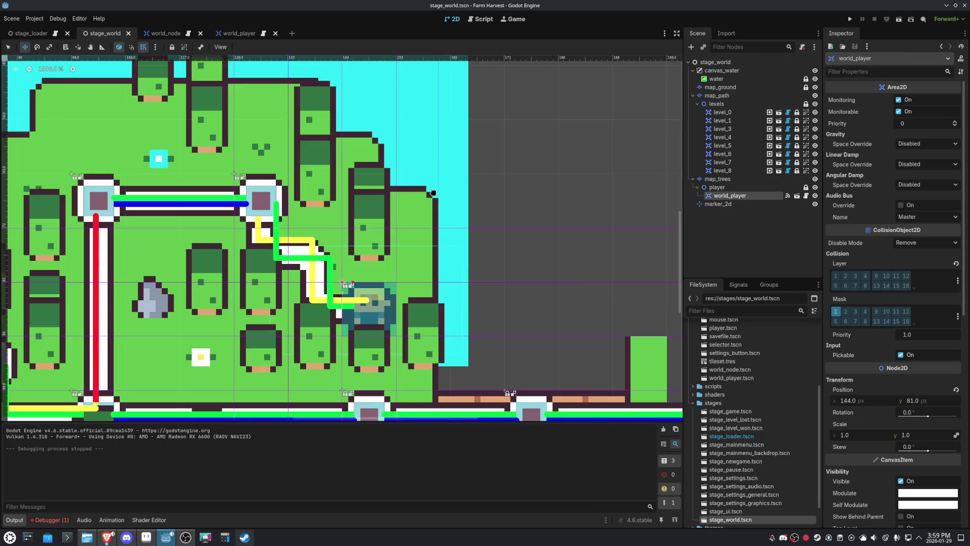